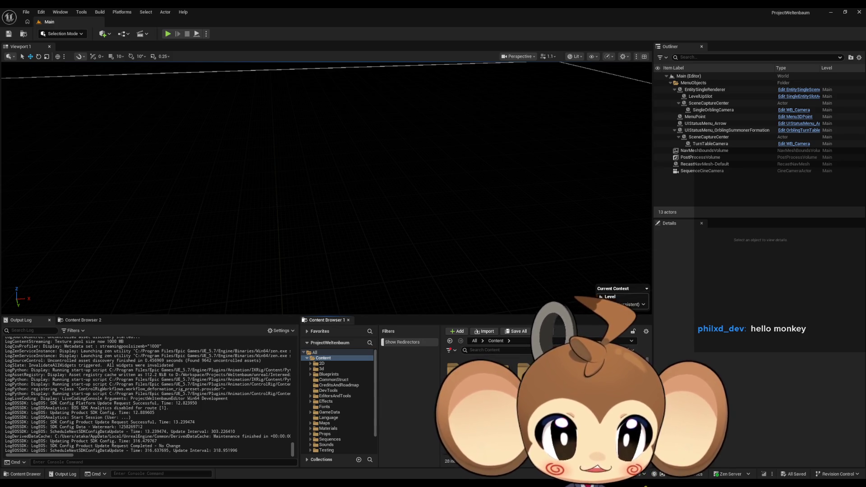
- Show the Blueprints folder in the Content Browser, select its first folder and bring up its options
click(329, 374)
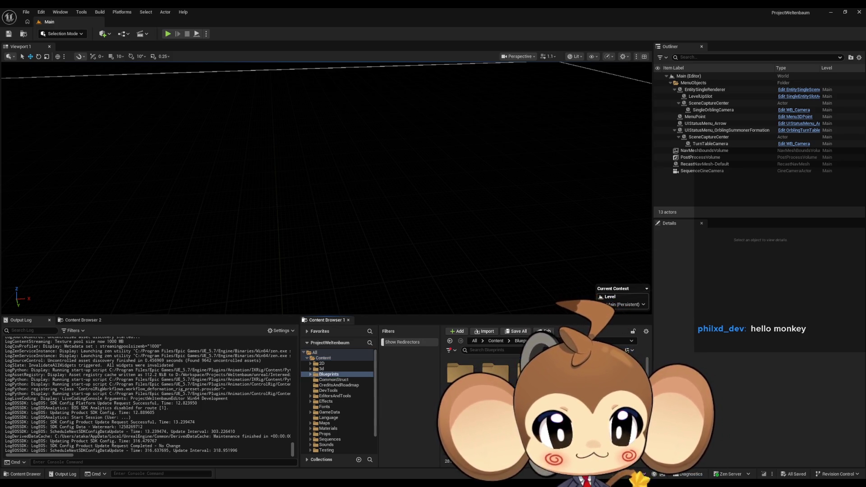
click(460, 371)
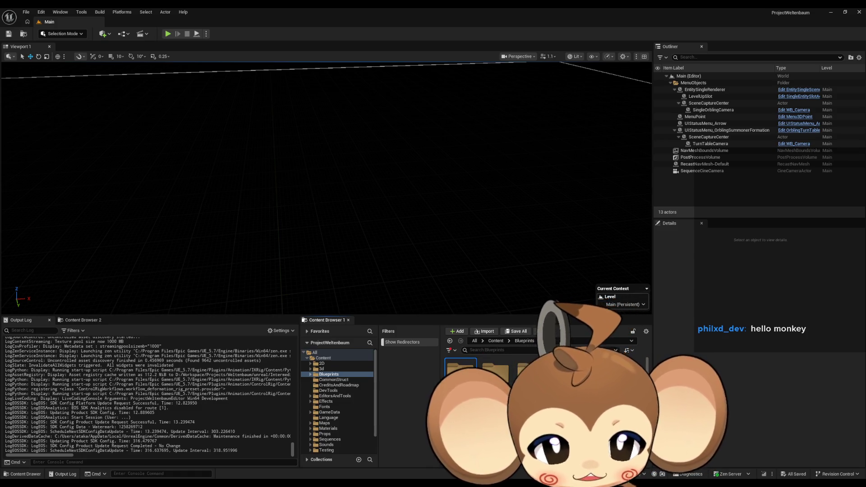
right_click(482, 372)
- Create a NewFolder in Globals and then delete that stray folder
mouse_move(523, 281)
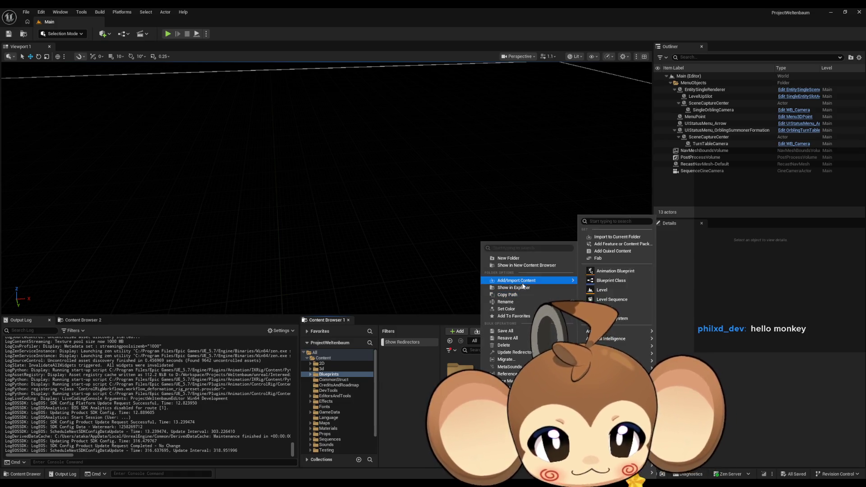
click(510, 258)
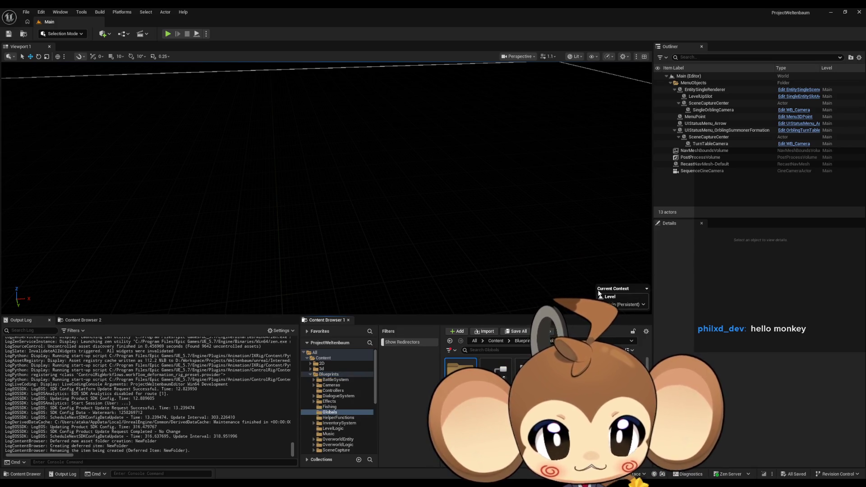
key(Return)
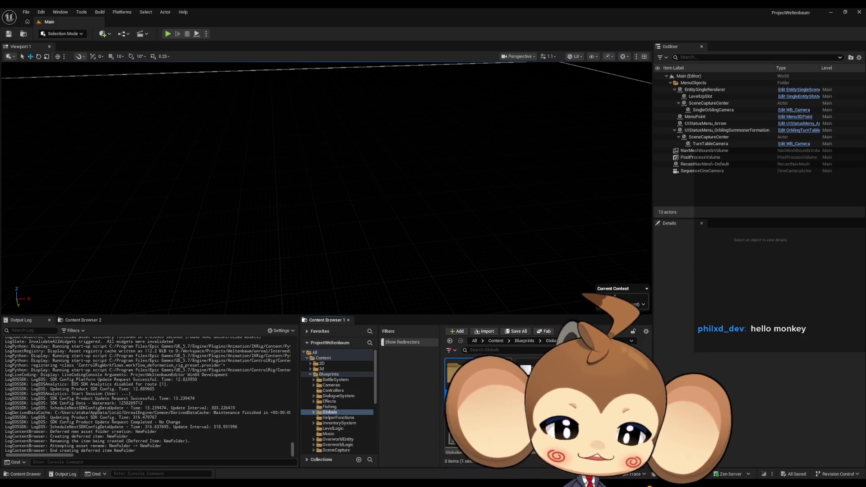
key(Delete)
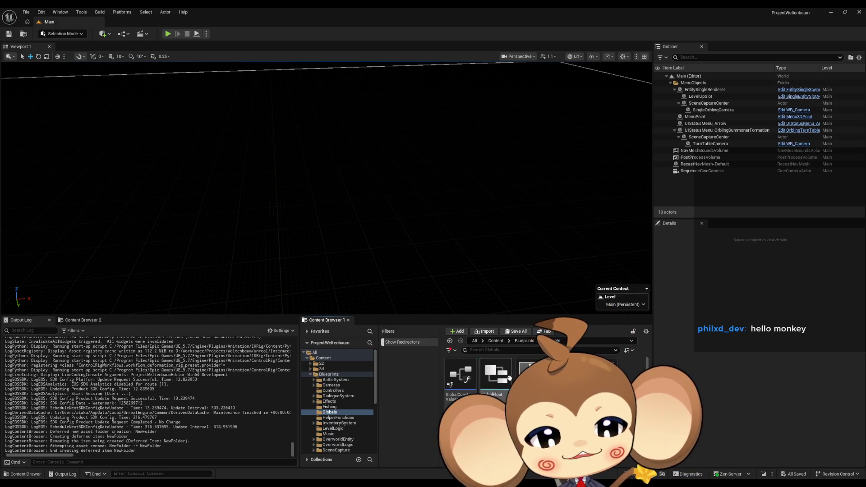
- Create a new folder named Battle in Blueprints and open it
click(525, 341)
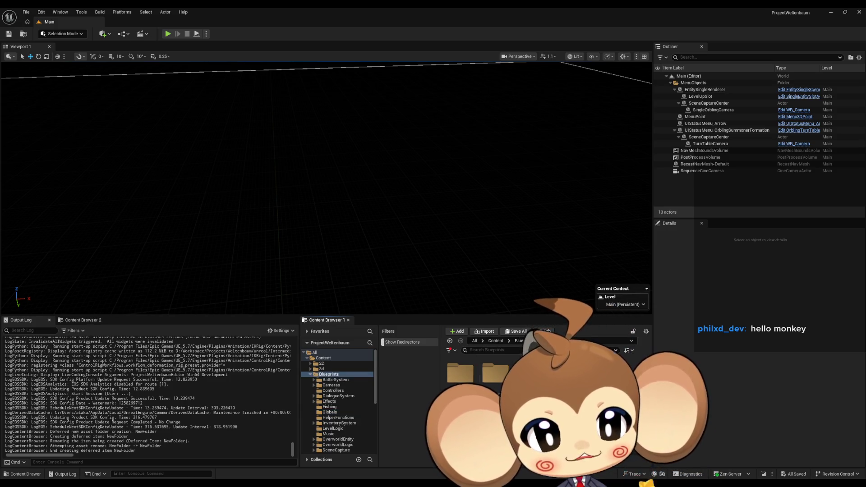
right_click(517, 397)
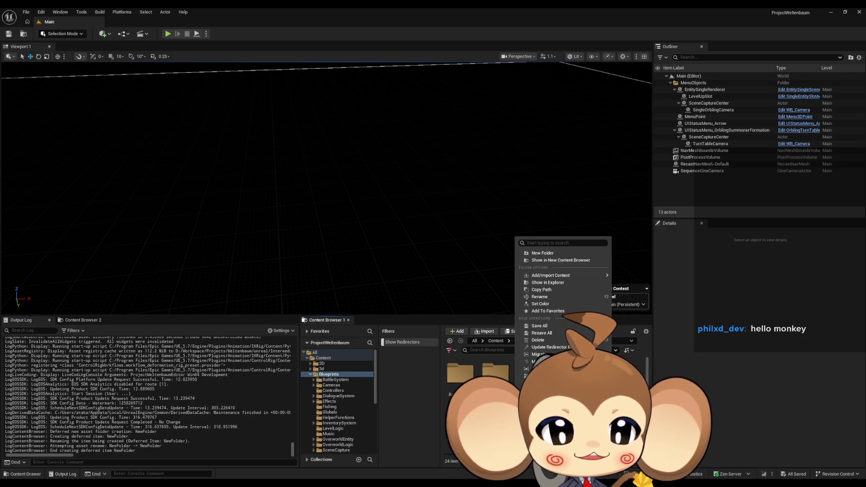
key(Escape)
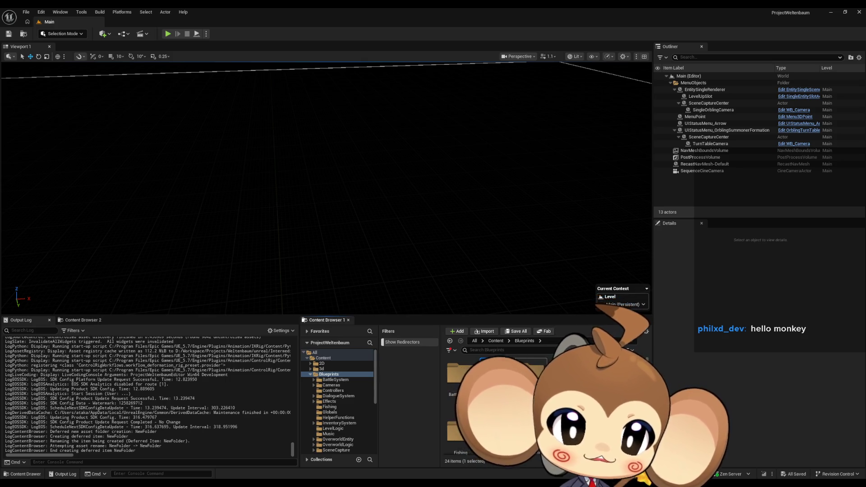
right_click(622, 406)
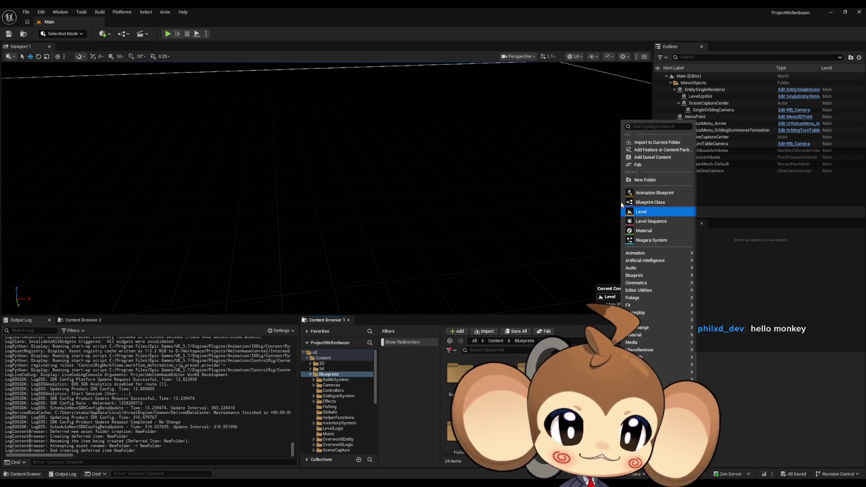
click(644, 180)
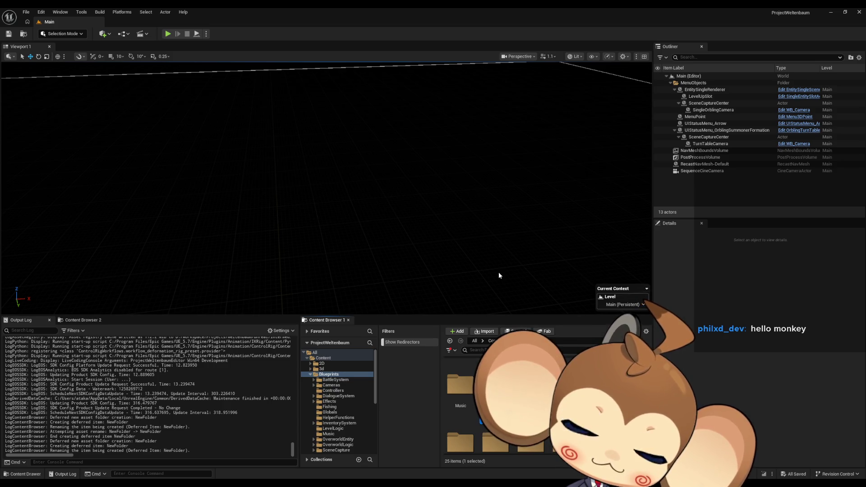
key(Return)
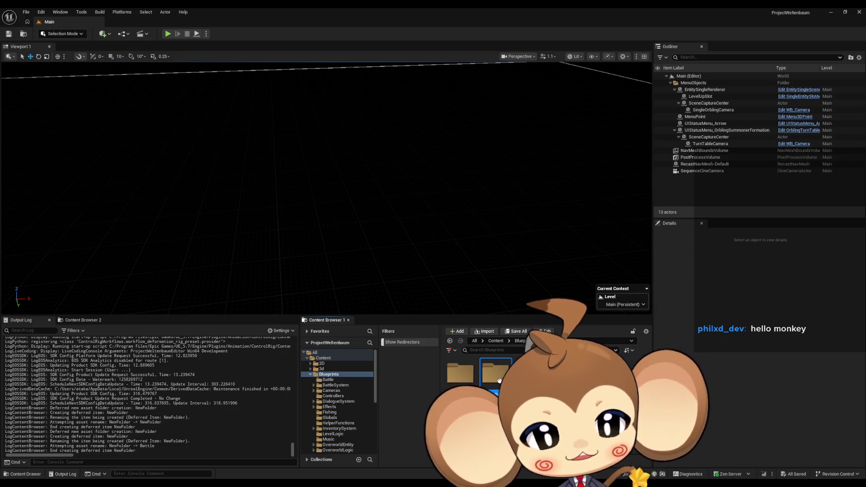
key(Return)
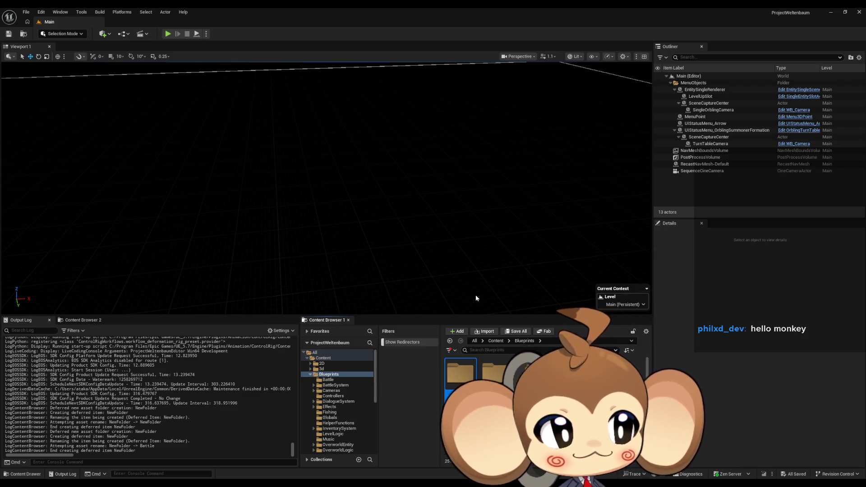
double_click(459, 377)
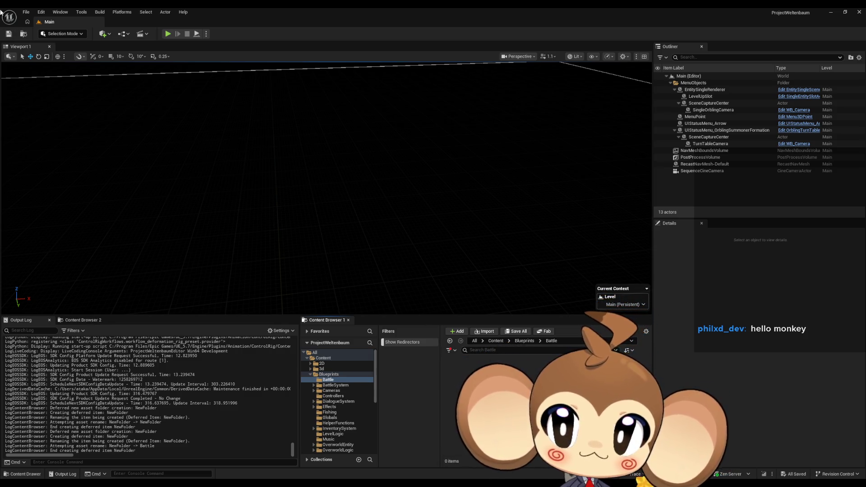
- Create a new level from the Basic template
click(28, 15)
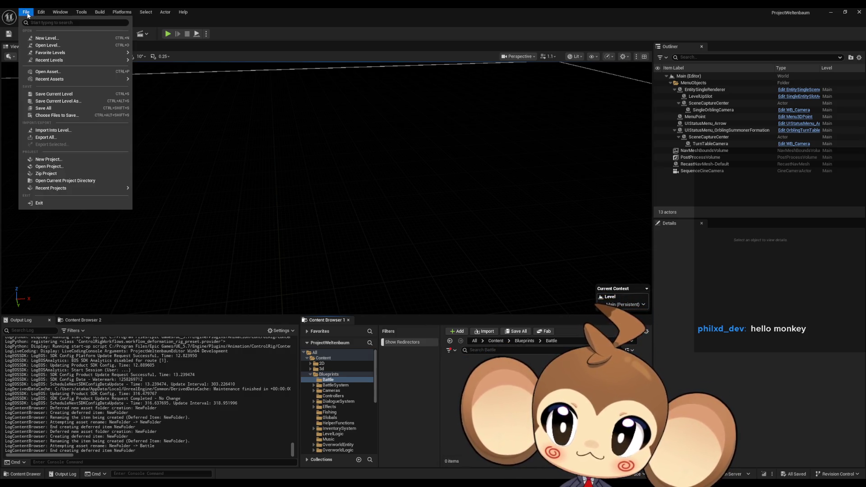
click(52, 39)
click(439, 207)
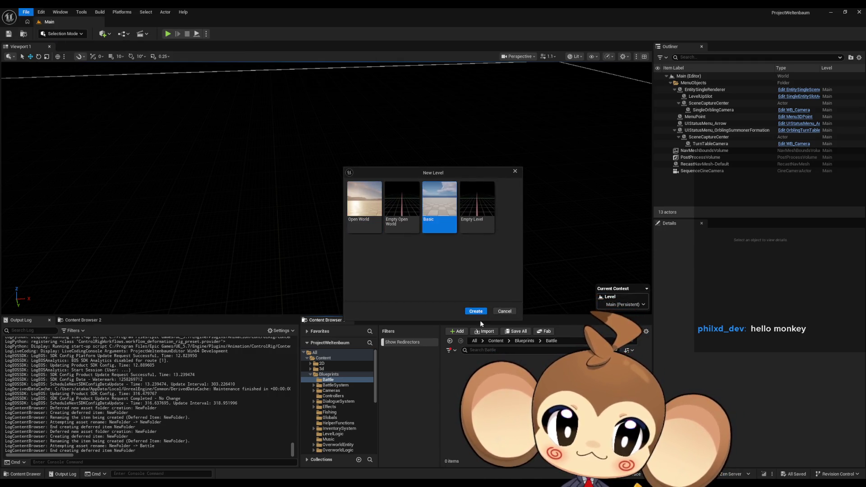
click(473, 309)
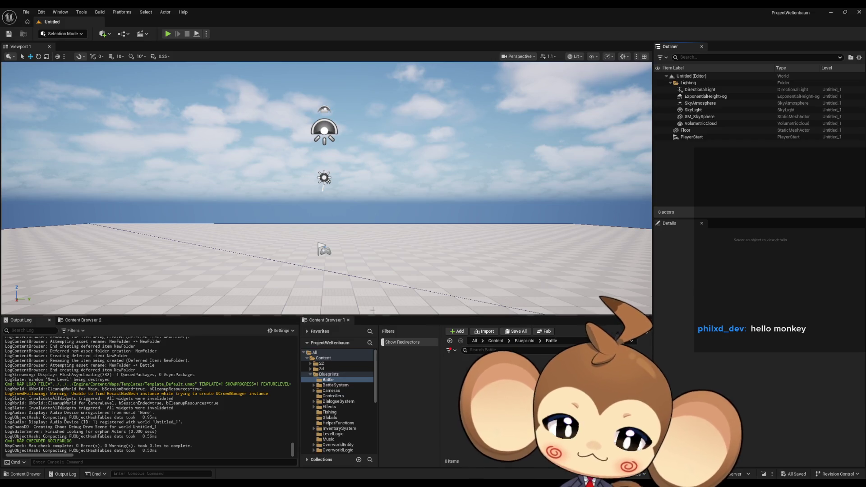
- Delete the PlayerStart from the new level, leaving 7 actors
click(324, 250)
key(Delete)
drag(324, 180, 324, 262)
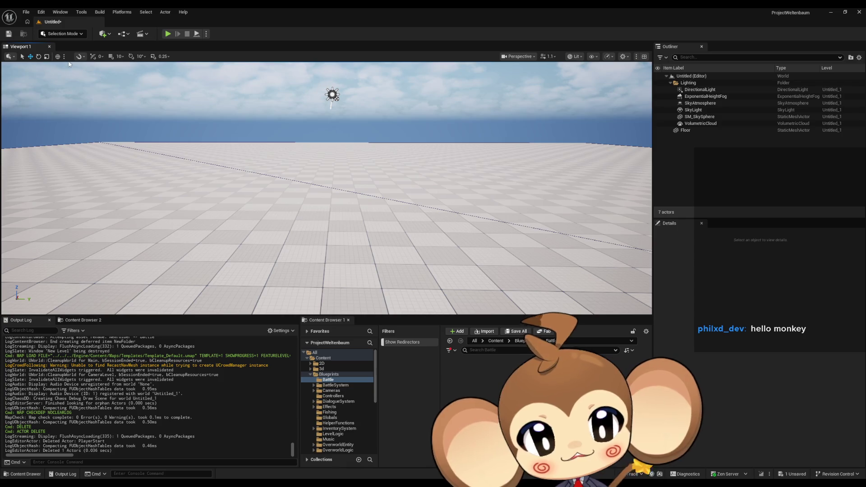
click(26, 12)
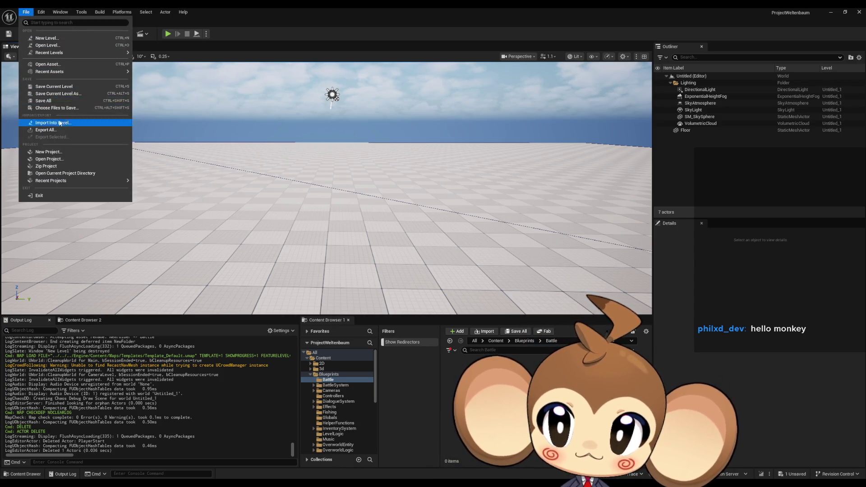
- Save the new level as test_BattleSystems in Content/Blueprints/Battle
click(48, 102)
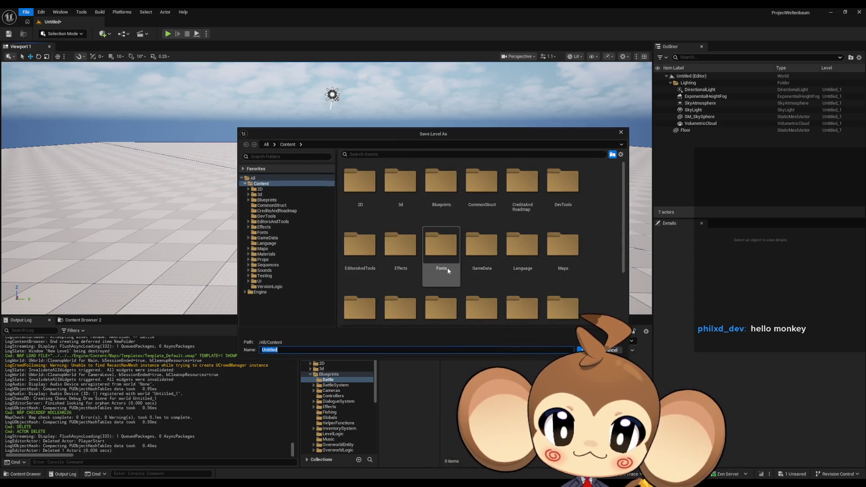
double_click(441, 180)
double_click(360, 180)
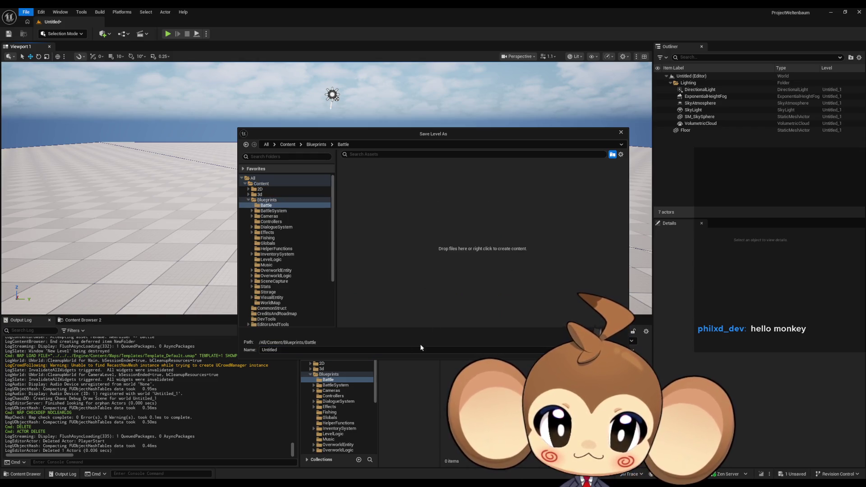
click(282, 350)
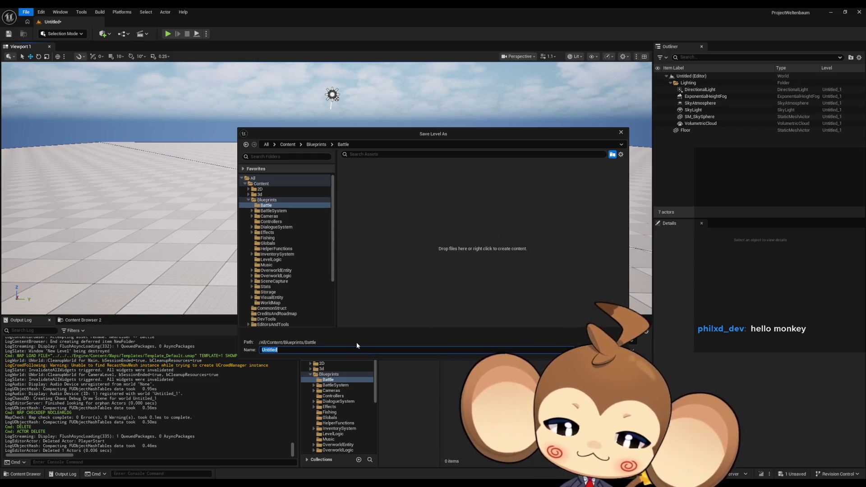
text(test_)
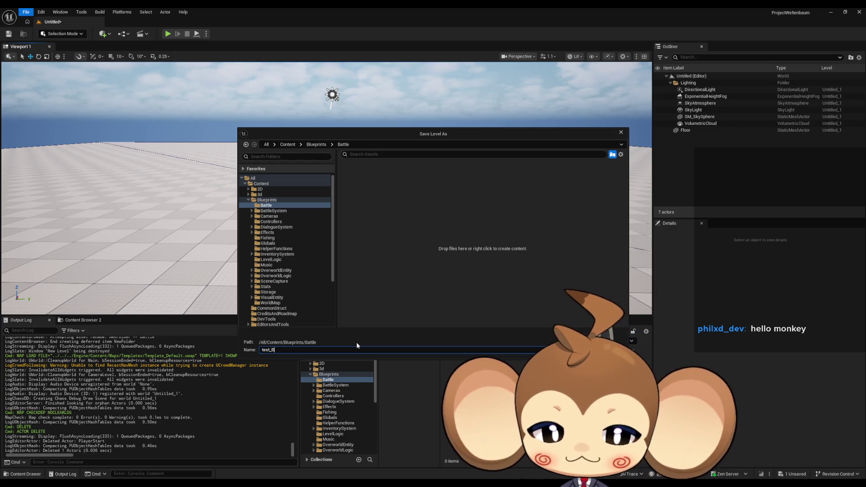
text(Battl)
text(e)
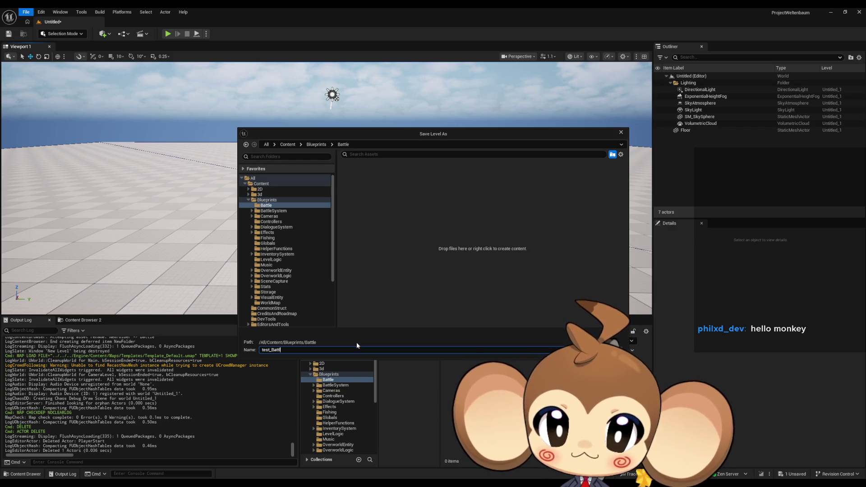
text(Systems)
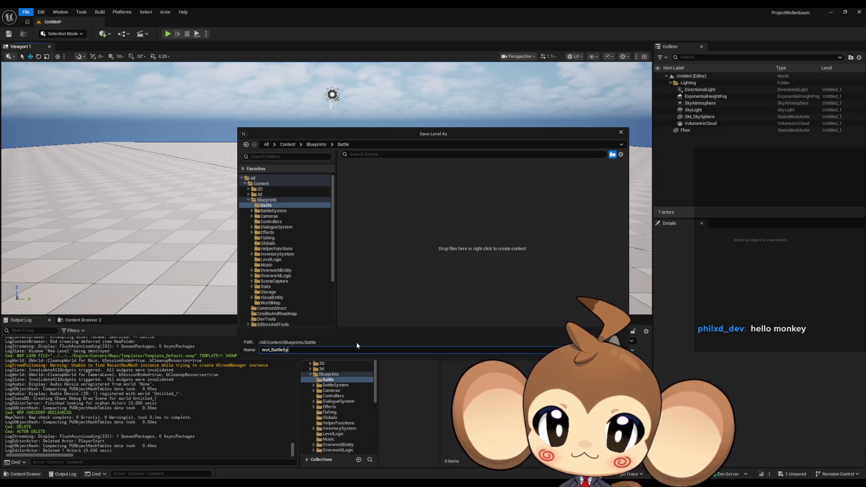
key(Return)
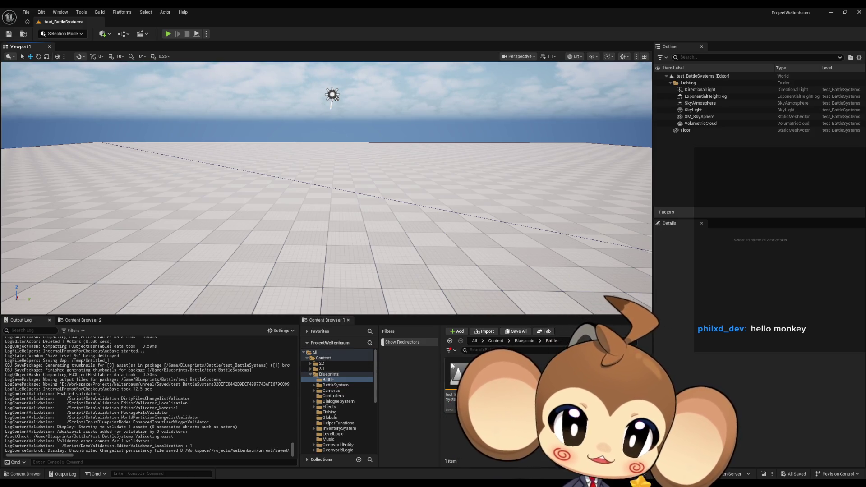
click(323, 358)
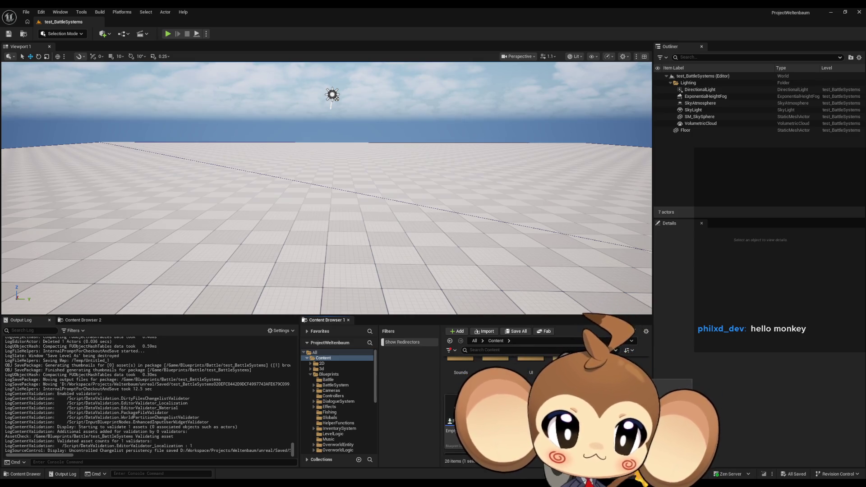
- Delete the selected asset from Content, confirm it, and select the first remaining asset
key(Delete)
key(Return)
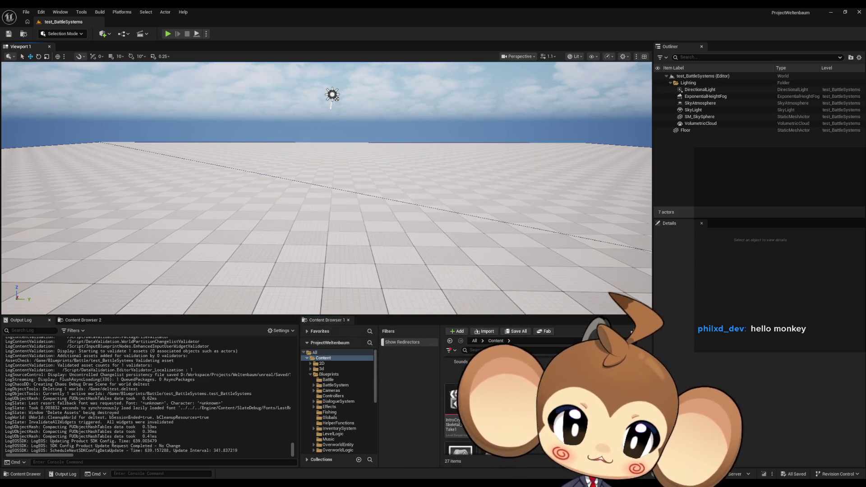
click(451, 388)
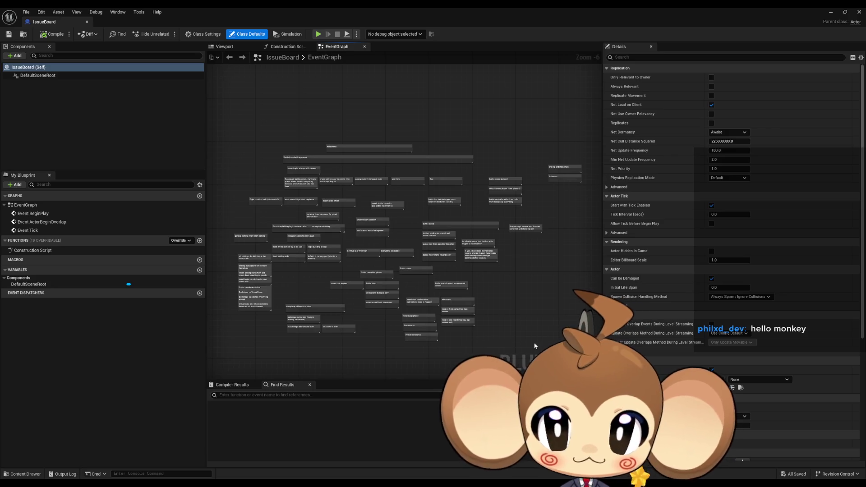
scroll(413, 285, up, 5)
mouse_move(448, 252)
mouse_down()
mouse_move(541, 226)
mouse_move(516, 156)
mouse_up()
scroll(516, 157, down, 3)
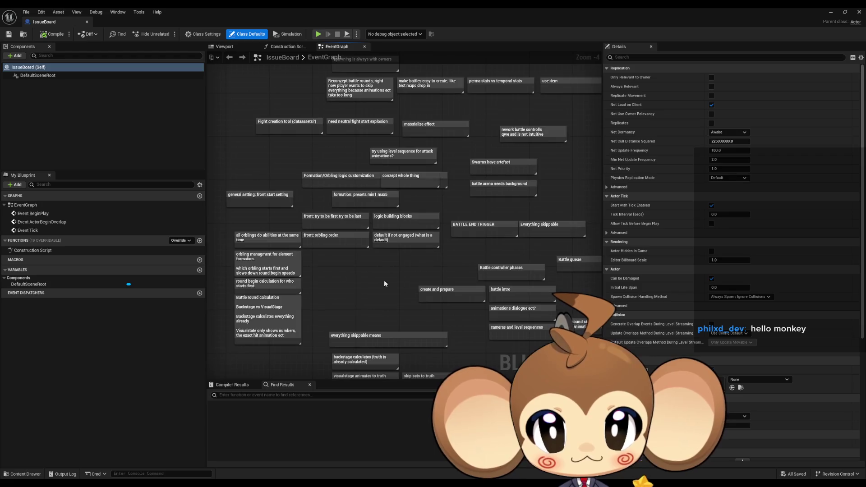
mouse_move(516, 231)
mouse_down()
mouse_move(353, 251)
mouse_move(475, 332)
mouse_up()
ctrl+click(582, 224)
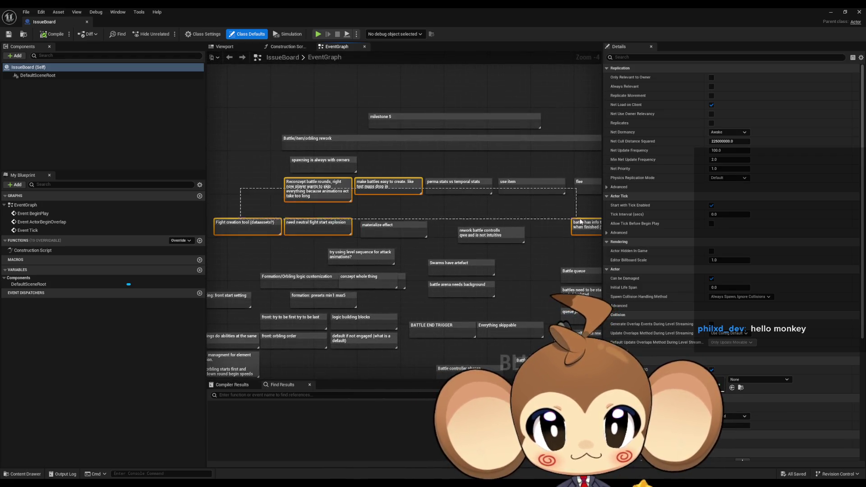
mouse_move(551, 219)
mouse_down()
mouse_move(385, 207)
mouse_move(421, 185)
mouse_move(417, 128)
mouse_move(385, 75)
mouse_move(378, 248)
mouse_move(602, 247)
mouse_up()
click(284, 233)
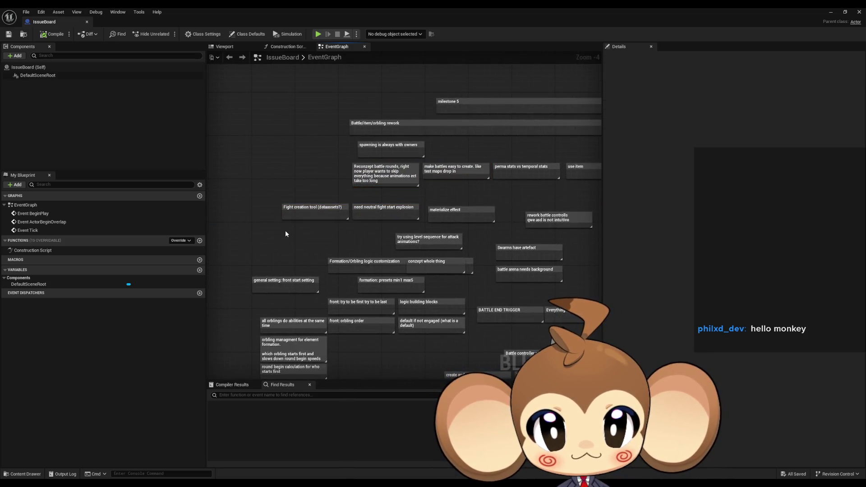
drag(253, 311, 415, 374)
mouse_move(444, 248)
mouse_down()
mouse_move(371, 216)
mouse_move(396, 222)
mouse_move(467, 276)
mouse_move(422, 178)
mouse_up()
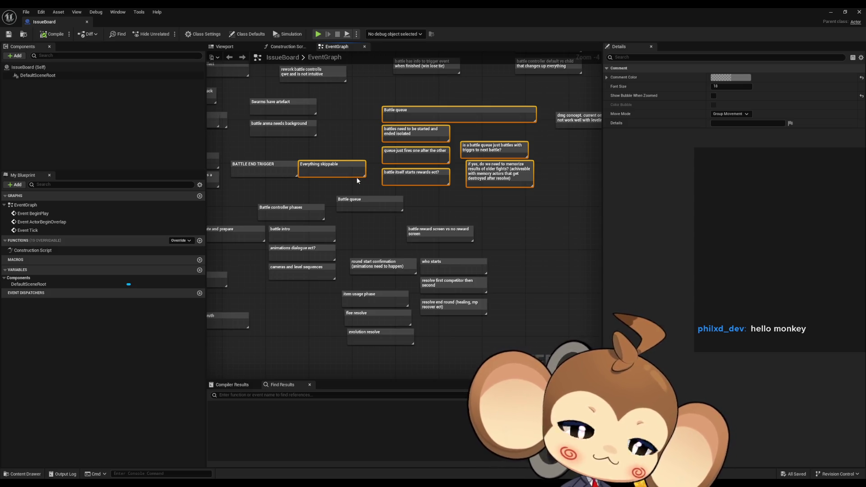
mouse_move(574, 95)
mouse_down()
mouse_move(534, 242)
mouse_move(399, 268)
mouse_up()
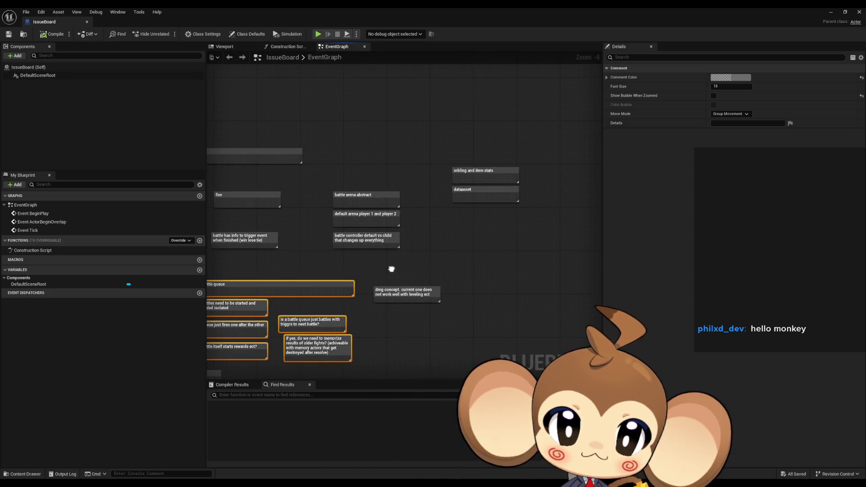
scroll(400, 268, up, 3)
click(431, 176)
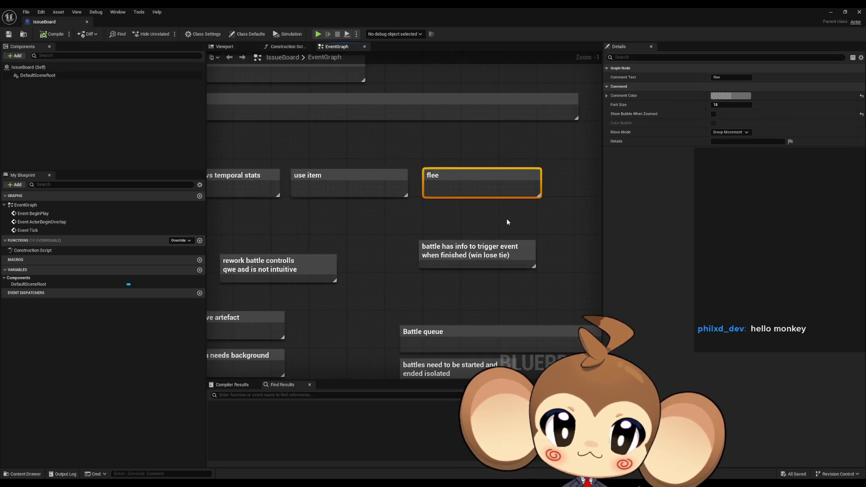
drag(323, 164, 425, 175)
click(343, 190)
drag(343, 189, 600, 195)
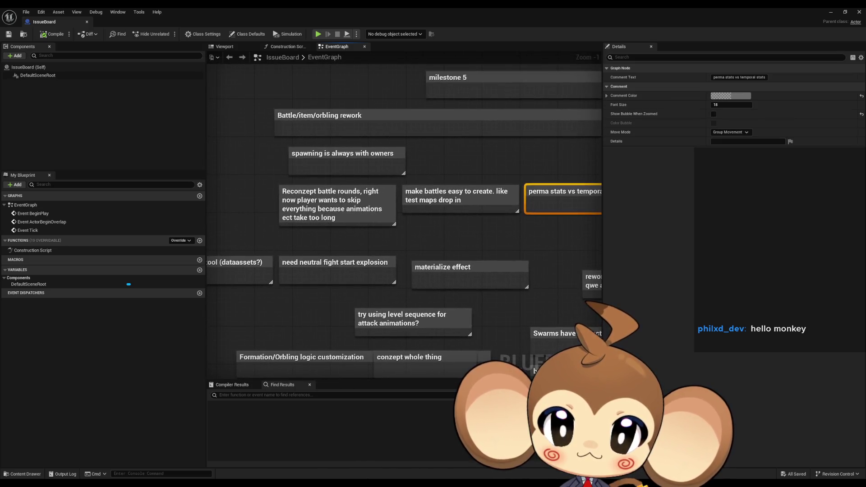
drag(228, 272, 311, 285)
click(333, 288)
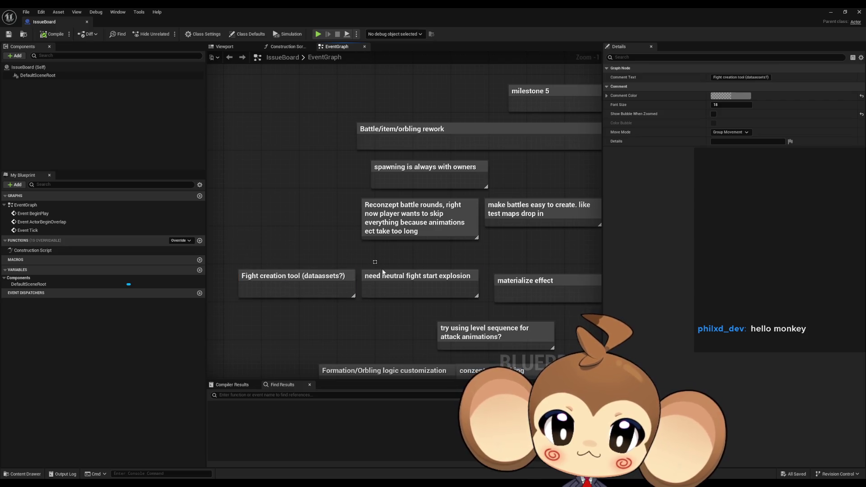
click(385, 273)
drag(385, 272, 358, 276)
click(430, 261)
mouse_move(431, 262)
mouse_down()
mouse_move(277, 238)
mouse_move(238, 219)
mouse_move(316, 176)
mouse_move(533, 175)
mouse_up()
mouse_move(261, 291)
mouse_down()
mouse_move(401, 233)
mouse_move(364, 176)
mouse_move(306, 144)
mouse_up()
mouse_move(457, 212)
mouse_down()
mouse_move(355, 202)
mouse_move(351, 170)
mouse_move(249, 176)
mouse_move(270, 122)
mouse_up()
click(334, 165)
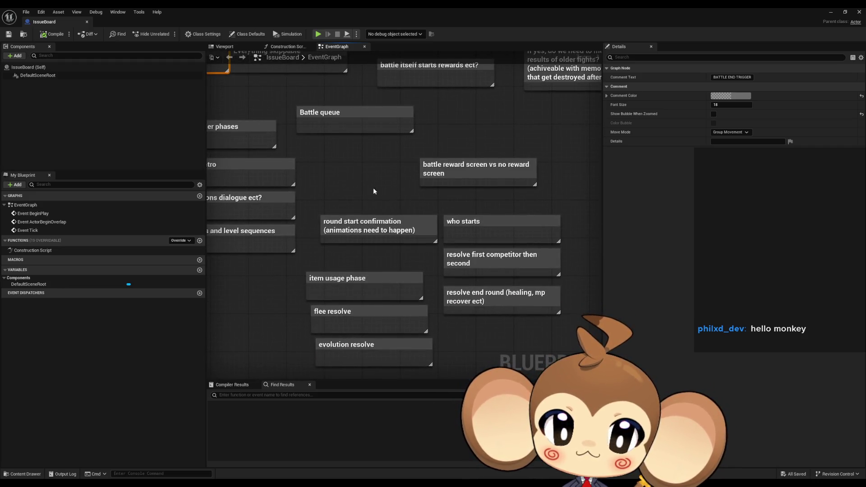
click(389, 243)
click(473, 217)
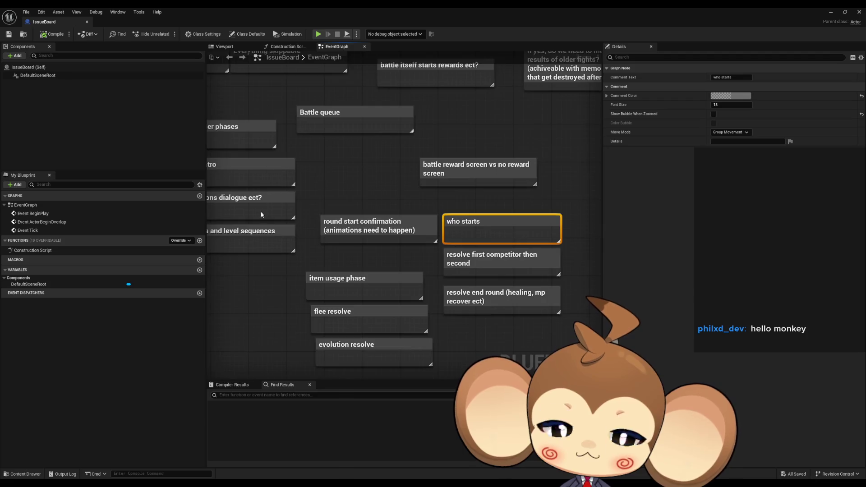
drag(472, 218, 598, 174)
drag(337, 229, 362, 234)
scroll(362, 234, down, 11)
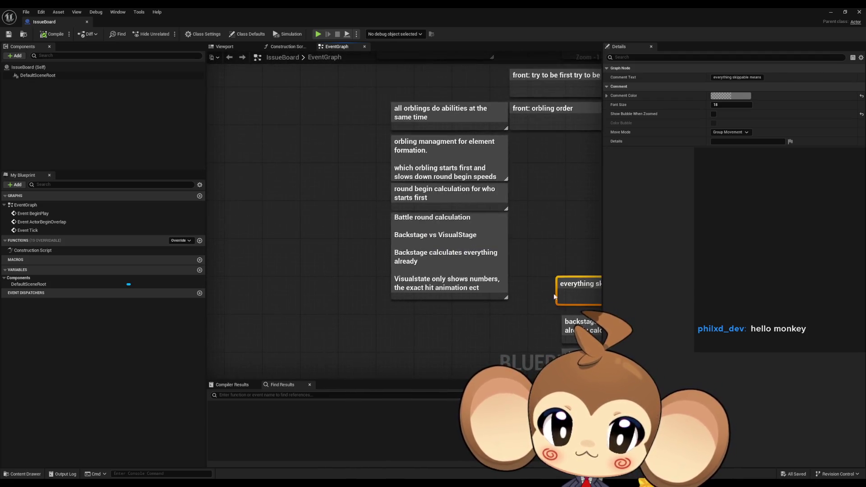
mouse_move(506, 283)
mouse_down()
mouse_move(363, 136)
mouse_move(370, 185)
mouse_up()
scroll(399, 229, up, 8)
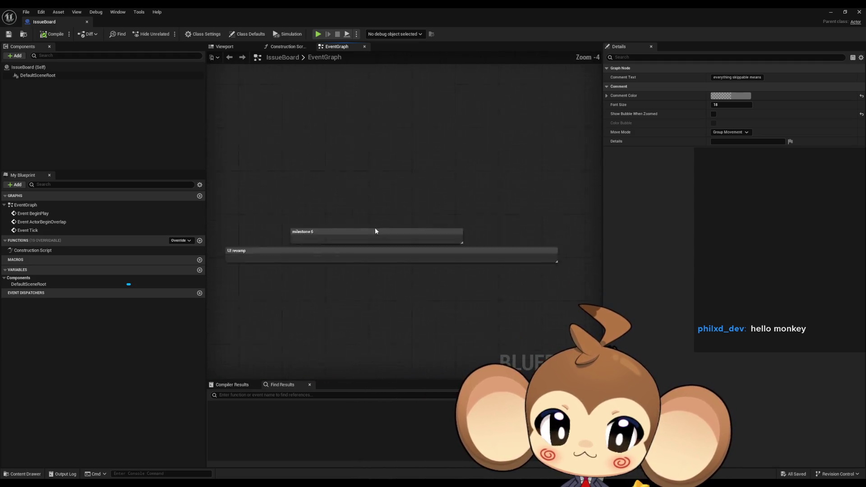
drag(375, 231, 447, 216)
scroll(360, 209, down, 3)
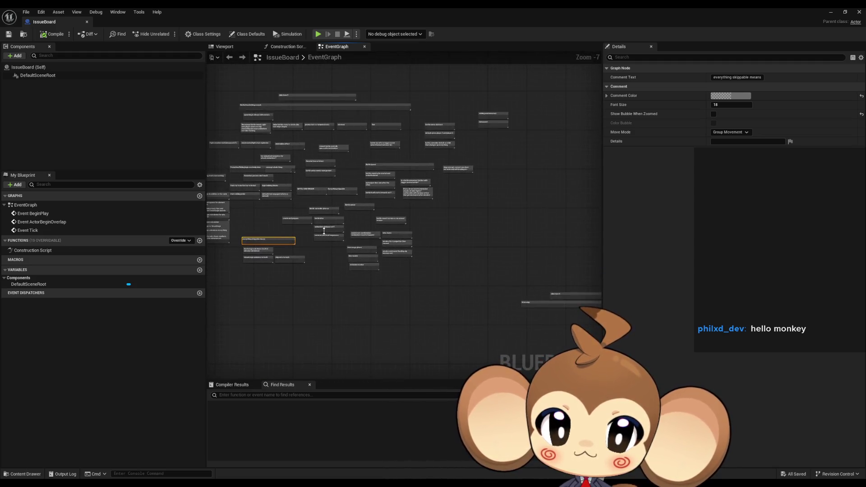
scroll(324, 230, up, 3)
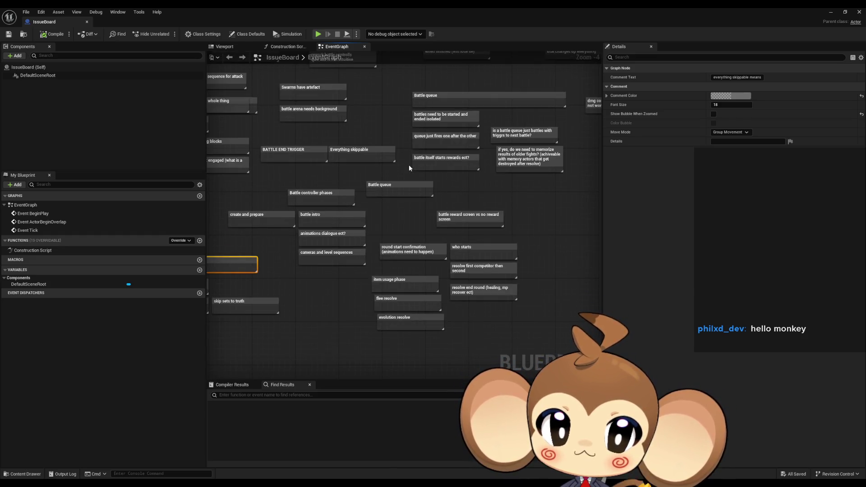
mouse_move(409, 165)
mouse_down()
mouse_move(441, 233)
mouse_move(469, 252)
mouse_move(420, 218)
mouse_up()
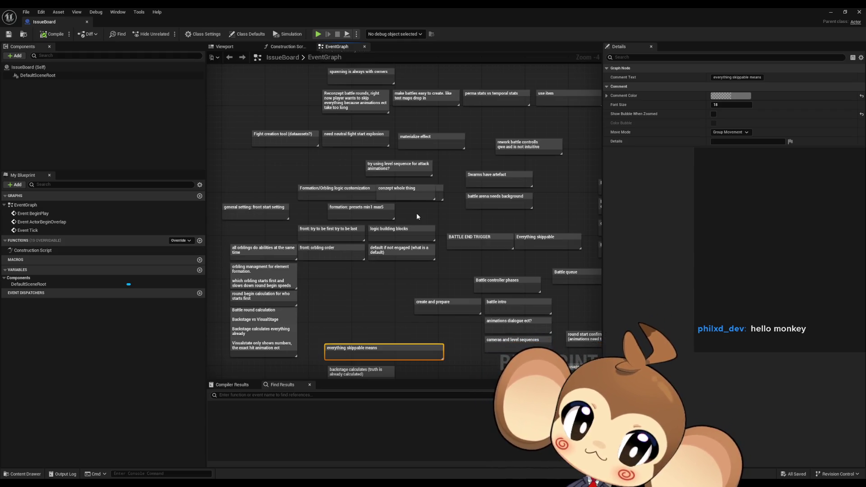
mouse_move(416, 213)
mouse_down()
mouse_move(397, 217)
mouse_move(407, 251)
mouse_up()
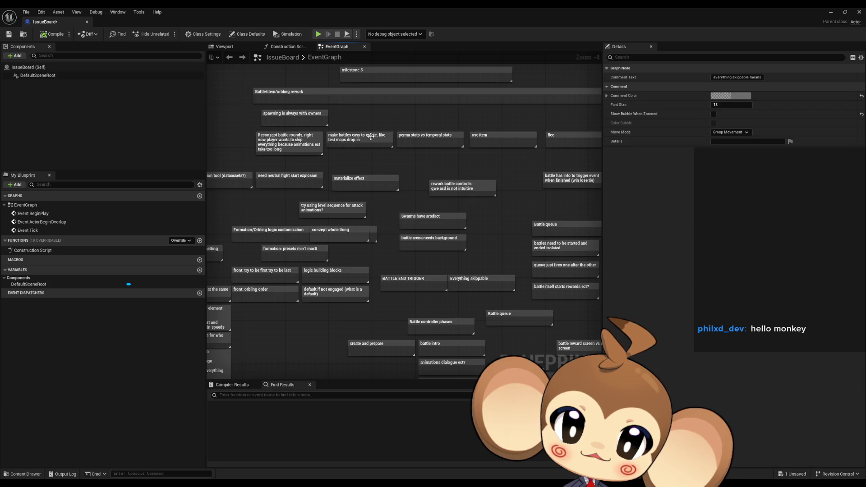
drag(424, 137, 272, 145)
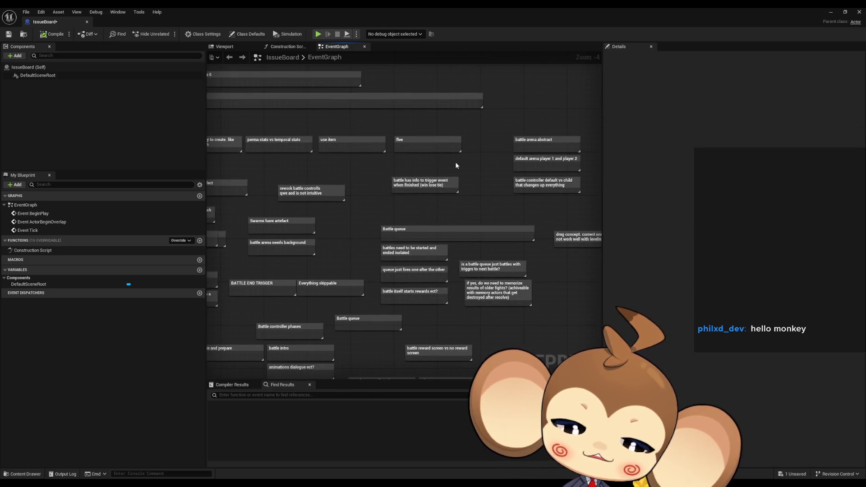
mouse_move(454, 164)
mouse_down()
mouse_move(438, 160)
mouse_move(590, 154)
mouse_move(528, 168)
mouse_up()
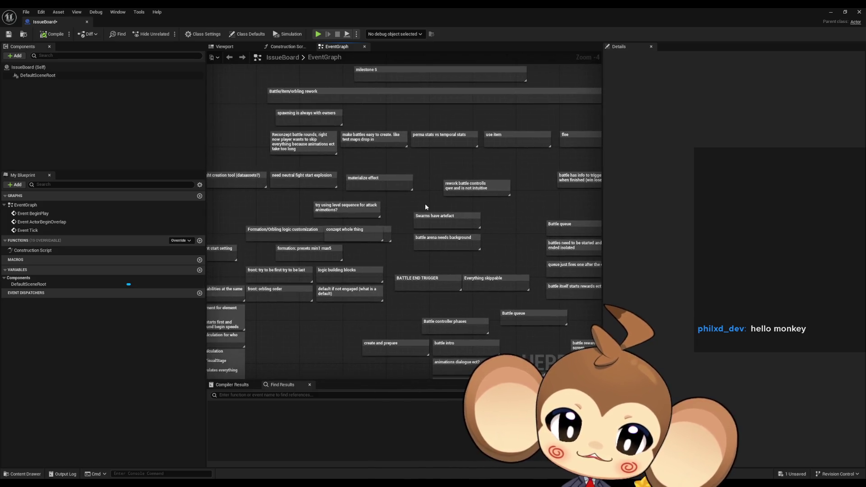
drag(428, 199, 429, 153)
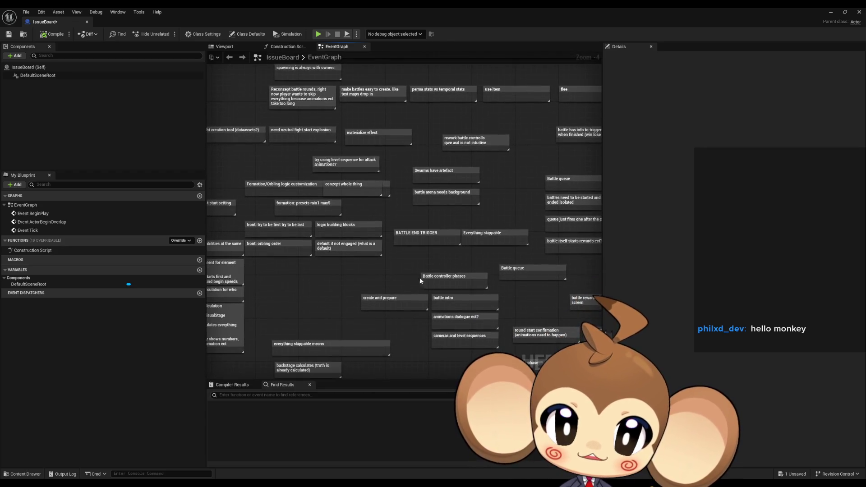
click(390, 306)
scroll(403, 312, up, 2)
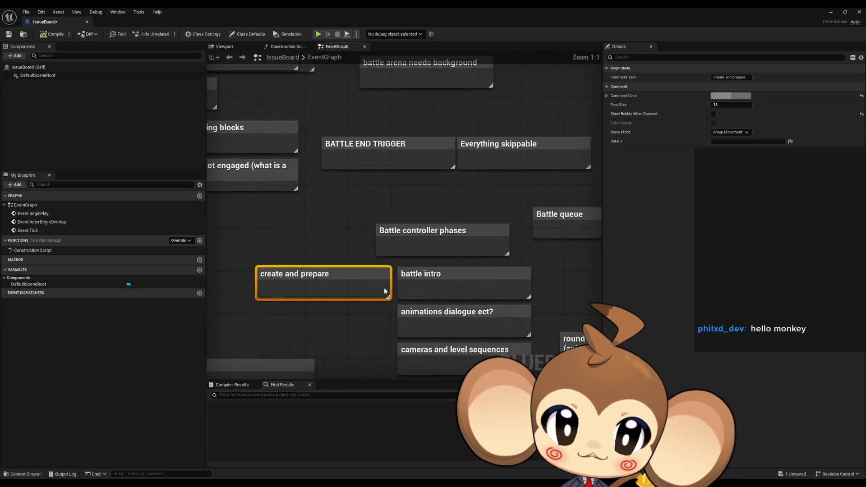
- Select the battle intro comment, browse the nearby issue board notes, and switch to Paint
click(418, 276)
drag(359, 313, 279, 265)
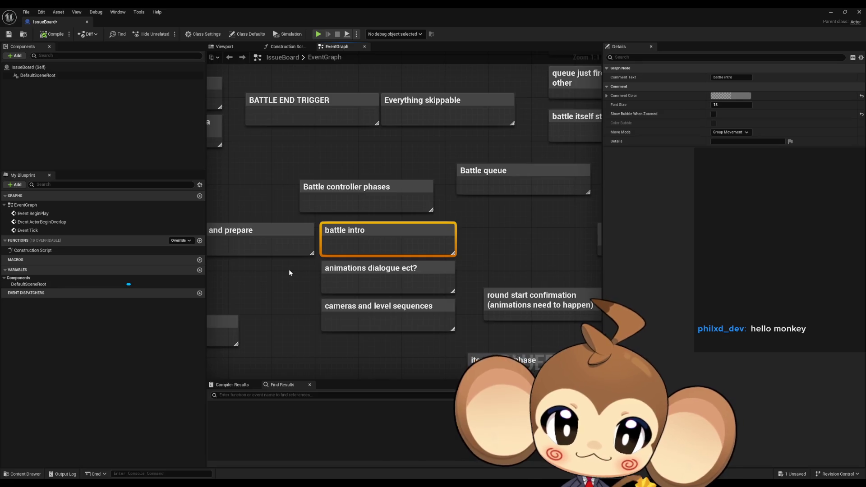
drag(280, 261, 0, 254)
mouse_move(321, 370)
mouse_down()
mouse_move(604, 205)
mouse_move(464, 193)
mouse_move(410, 173)
mouse_up()
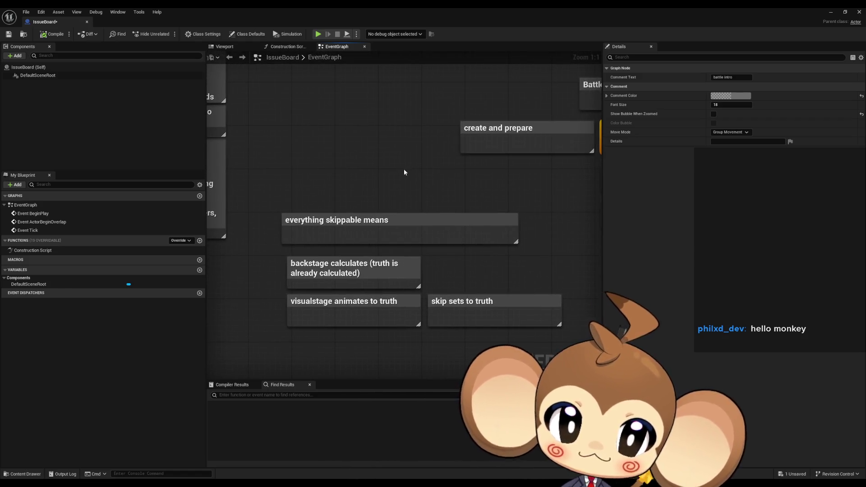
scroll(396, 175, down, 1)
scroll(397, 199, down, 1)
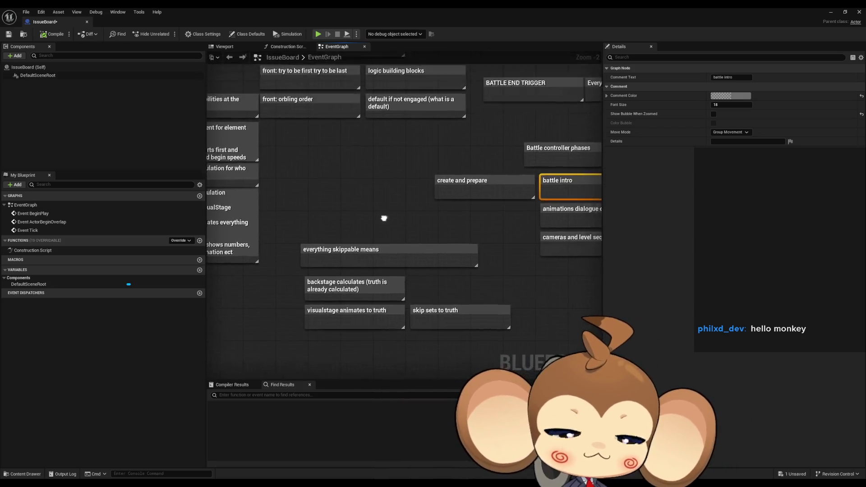
drag(397, 198, 397, 252)
scroll(397, 253, down, 2)
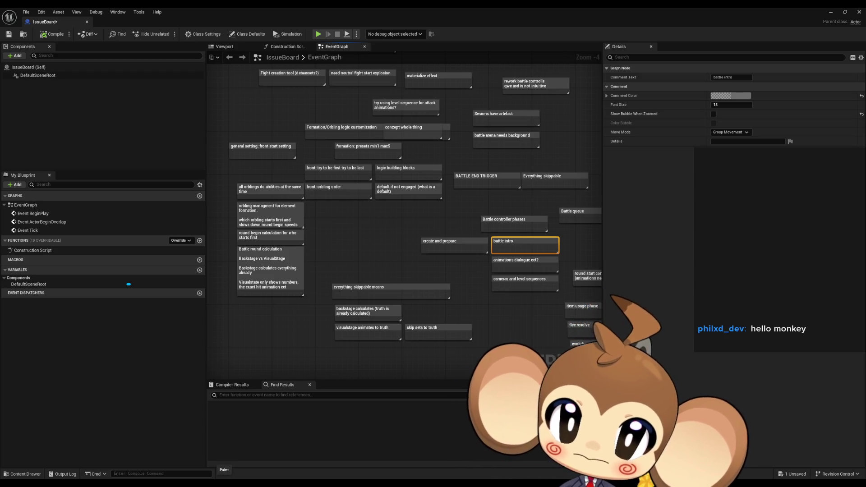
click(224, 485)
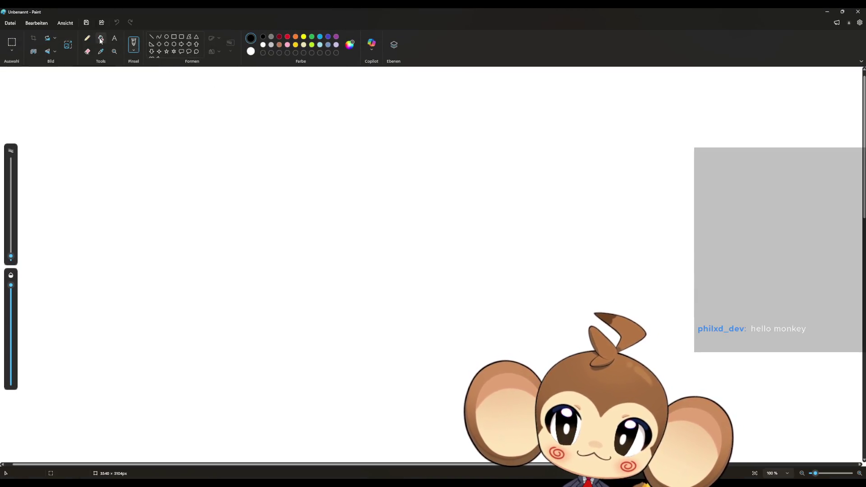
- Fill the canvas black and select the pencil with an adjusted stroke size
click(101, 39)
click(390, 228)
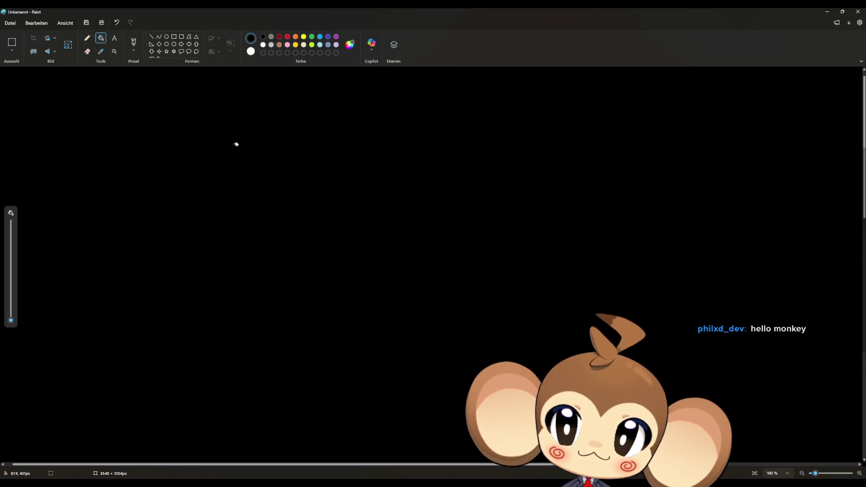
click(88, 38)
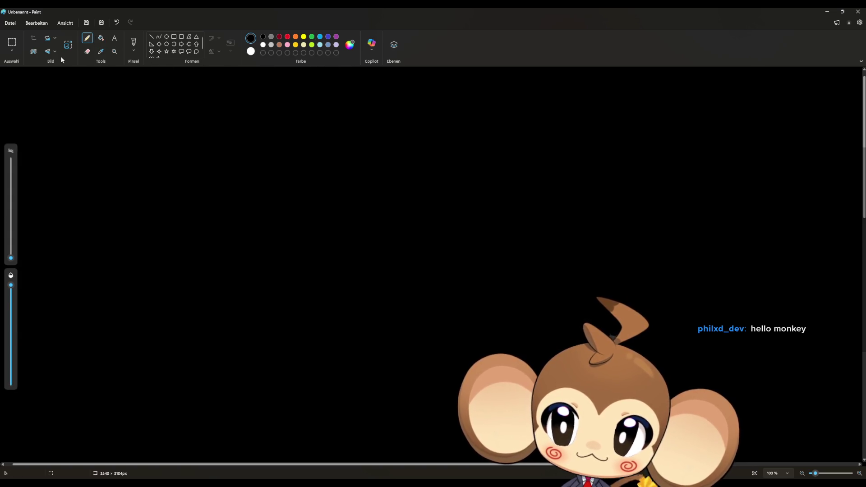
drag(11, 259, 10, 253)
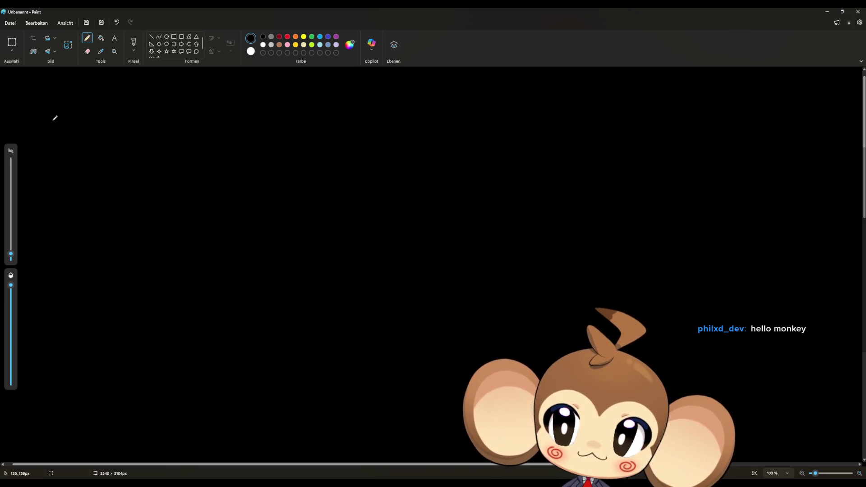
- Handwrite 'BT → Fade' near the top left of the canvas
drag(49, 96, 56, 128)
drag(91, 96, 88, 121)
drag(78, 95, 120, 103)
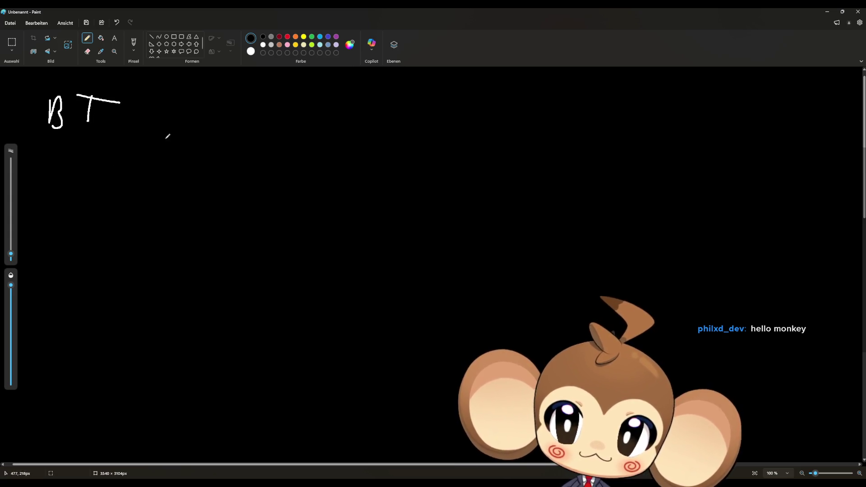
drag(150, 114, 205, 116)
drag(177, 106, 173, 128)
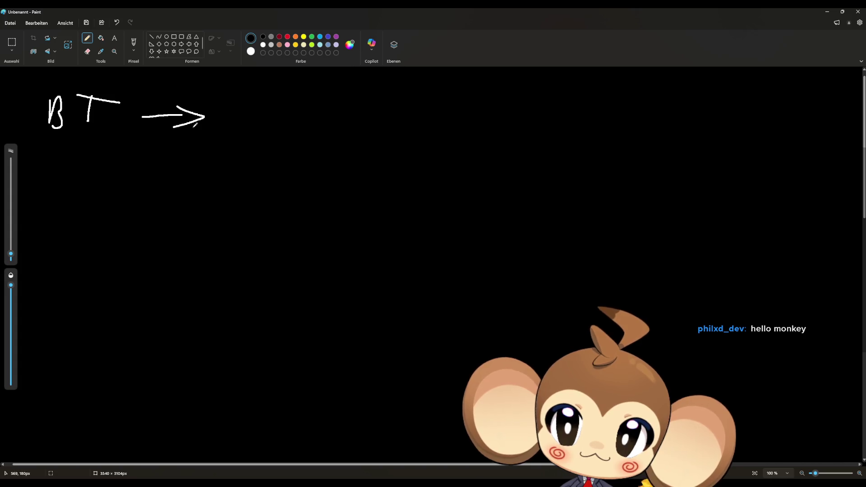
drag(217, 101, 217, 136)
mouse_move(216, 104)
mouse_down()
mouse_move(229, 103)
mouse_move(224, 113)
mouse_up()
mouse_move(235, 116)
mouse_down()
mouse_move(230, 127)
mouse_move(240, 132)
mouse_move(278, 139)
mouse_up()
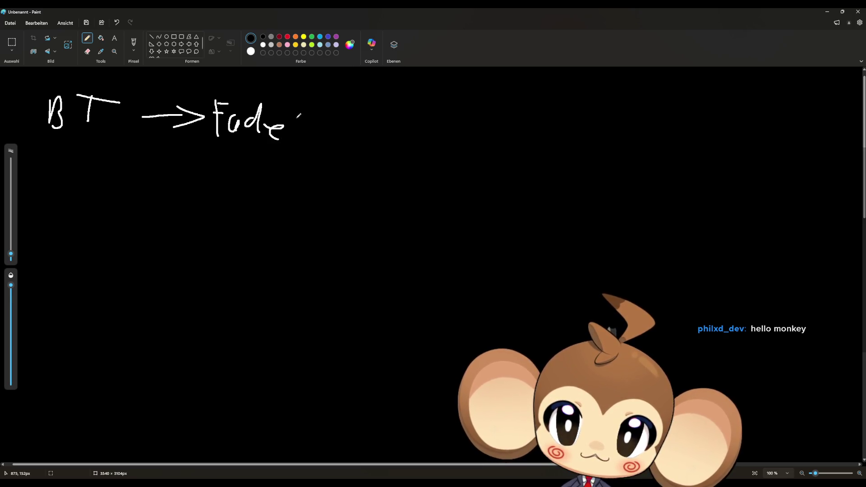
- Write '(dir)' under Fade, draw an arrow, then write 'Lvl show / hide'
drag(214, 152, 222, 170)
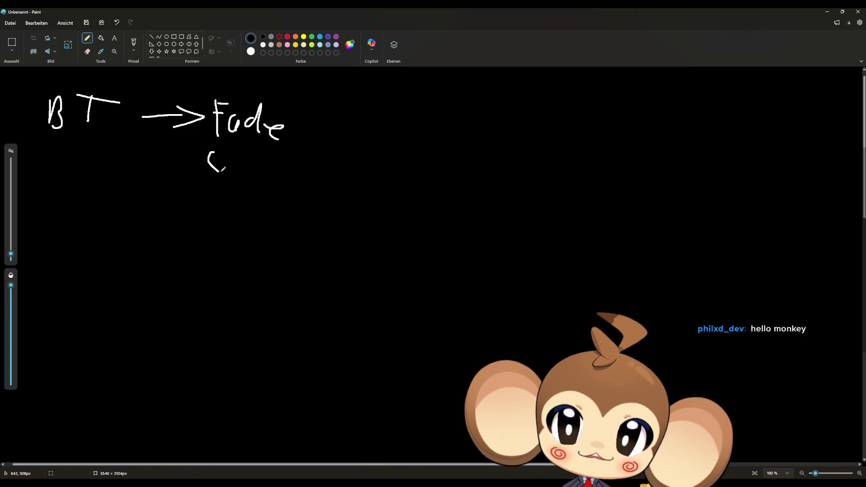
mouse_move(279, 150)
mouse_down()
mouse_move(269, 169)
mouse_move(232, 167)
mouse_move(259, 154)
mouse_up()
click(240, 156)
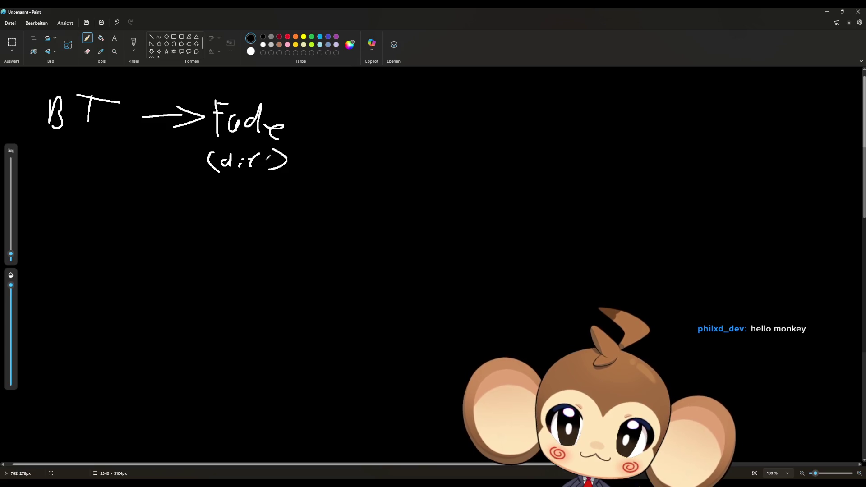
drag(303, 127, 326, 127)
mouse_move(322, 121)
mouse_down()
mouse_move(336, 125)
mouse_move(323, 134)
mouse_up()
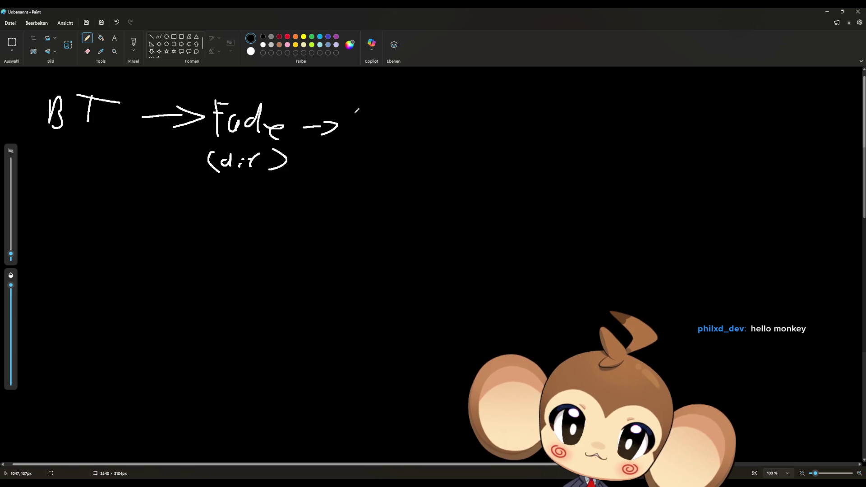
mouse_move(356, 108)
mouse_down()
mouse_move(354, 134)
mouse_move(391, 123)
mouse_up()
mouse_move(398, 108)
mouse_down()
mouse_move(409, 138)
mouse_move(478, 133)
mouse_up()
drag(406, 148, 414, 168)
mouse_move(421, 159)
mouse_down()
mouse_move(422, 168)
mouse_move(439, 161)
mouse_up()
mouse_move(442, 151)
mouse_down()
mouse_move(442, 171)
mouse_move(455, 173)
mouse_up()
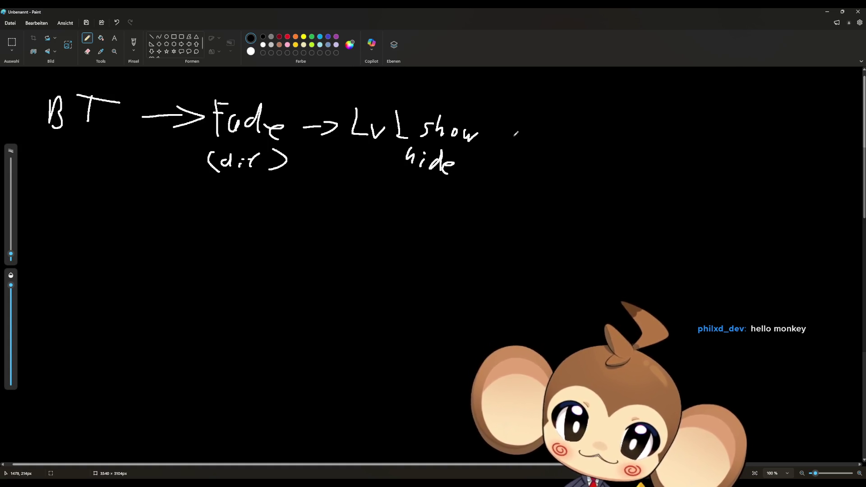
- Draw an arrow after show and write Spawn with 'things' and 'ini' beneath it
mouse_move(491, 127)
mouse_down()
mouse_move(536, 126)
mouse_move(533, 133)
mouse_up()
mouse_move(545, 123)
mouse_down()
mouse_move(547, 136)
mouse_move(601, 126)
mouse_move(606, 136)
mouse_up()
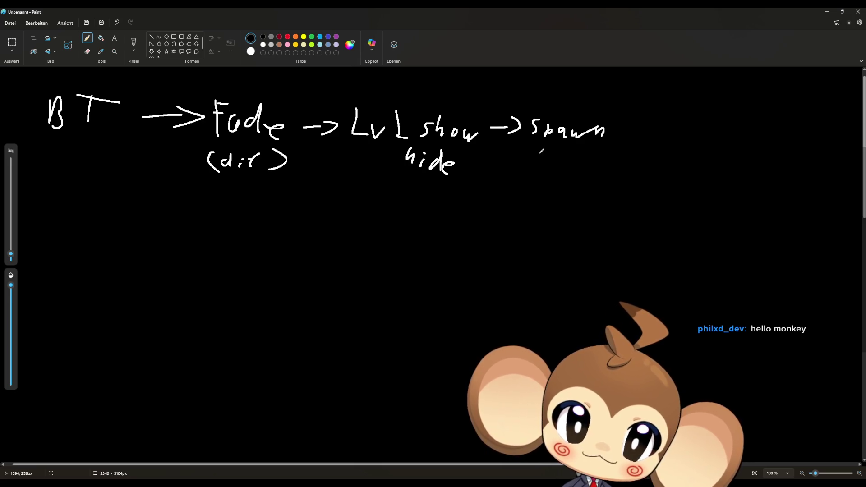
mouse_move(541, 149)
mouse_down()
mouse_move(540, 165)
mouse_move(545, 155)
mouse_up()
drag(551, 150, 565, 165)
drag(574, 159, 599, 166)
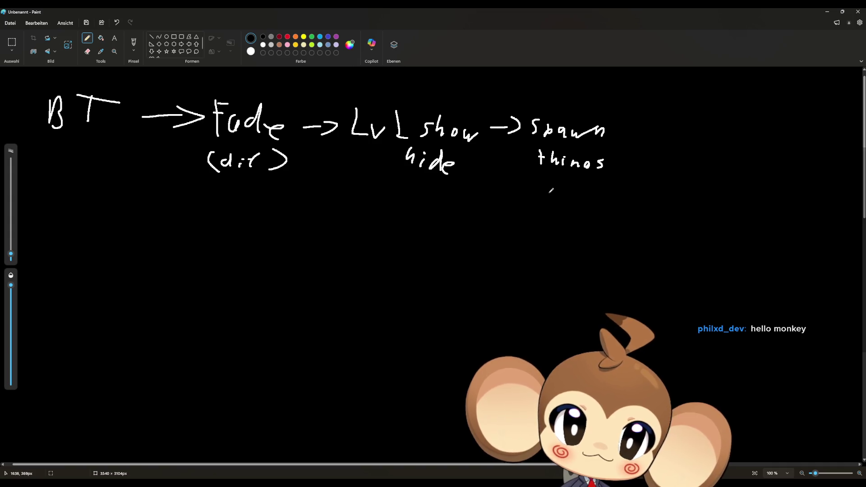
mouse_move(536, 180)
mouse_down()
mouse_move(535, 189)
mouse_move(565, 193)
mouse_up()
- Add another arrow and write 'Fade out' to end the flow
mouse_move(618, 135)
mouse_down()
mouse_move(645, 132)
mouse_move(644, 145)
mouse_up()
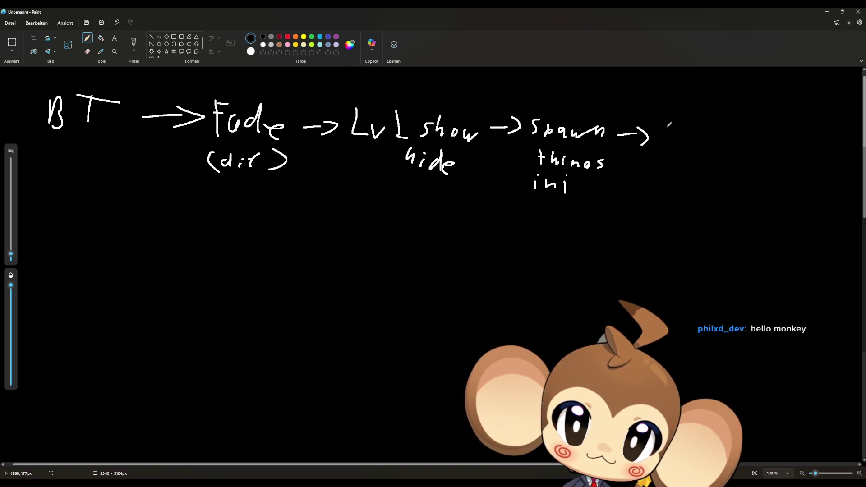
mouse_move(662, 113)
mouse_down()
mouse_move(660, 138)
mouse_move(674, 118)
mouse_move(677, 137)
mouse_move(687, 138)
mouse_up()
mouse_move(695, 126)
mouse_down()
mouse_move(695, 143)
mouse_move(747, 133)
mouse_move(745, 145)
mouse_up()
drag(754, 121, 756, 146)
drag(750, 132, 762, 130)
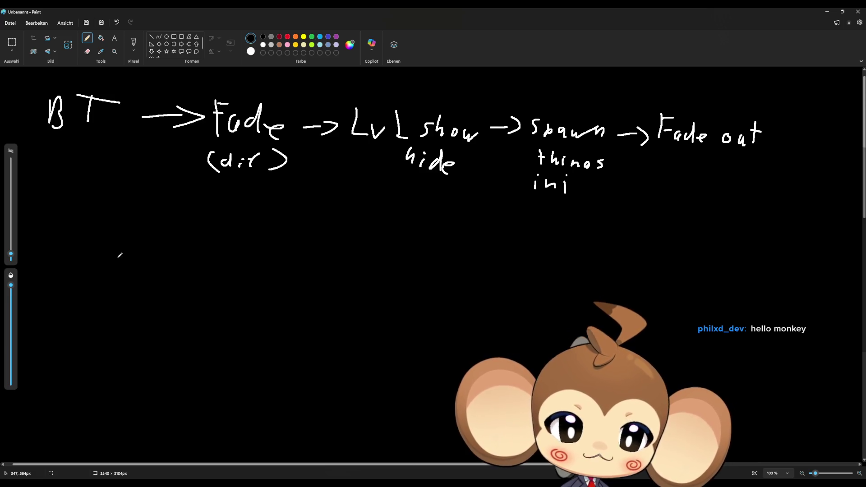
- Draw an upward arrow under BT labelled 'Battle Intro', then minimize Paint
drag(84, 210, 77, 184)
mouse_move(72, 180)
mouse_down()
mouse_move(80, 168)
mouse_move(88, 182)
mouse_up()
mouse_move(57, 229)
mouse_down()
mouse_move(53, 254)
mouse_move(78, 254)
mouse_move(94, 243)
mouse_up()
mouse_move(98, 231)
mouse_down()
mouse_move(95, 255)
mouse_move(108, 241)
mouse_up()
mouse_move(118, 229)
mouse_down()
mouse_move(116, 256)
mouse_move(130, 254)
mouse_up()
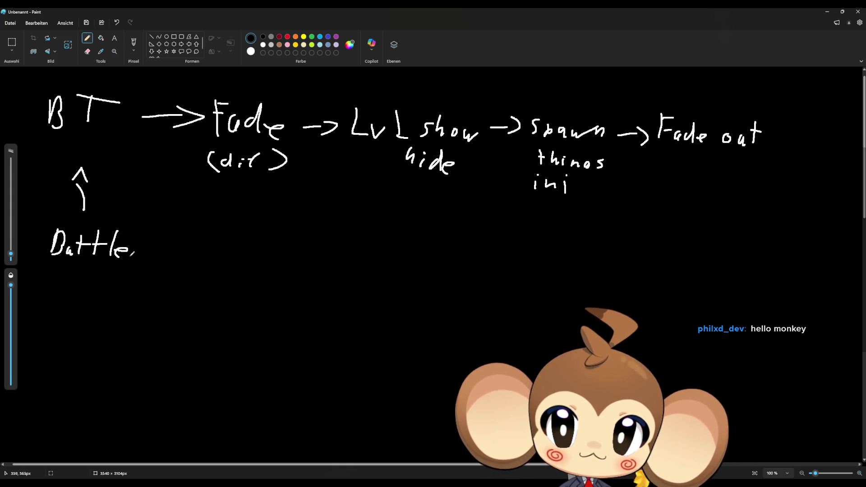
drag(55, 270, 53, 286)
mouse_move(61, 288)
mouse_down()
mouse_move(67, 282)
mouse_move(69, 290)
mouse_up()
drag(84, 273, 83, 292)
drag(80, 283, 102, 285)
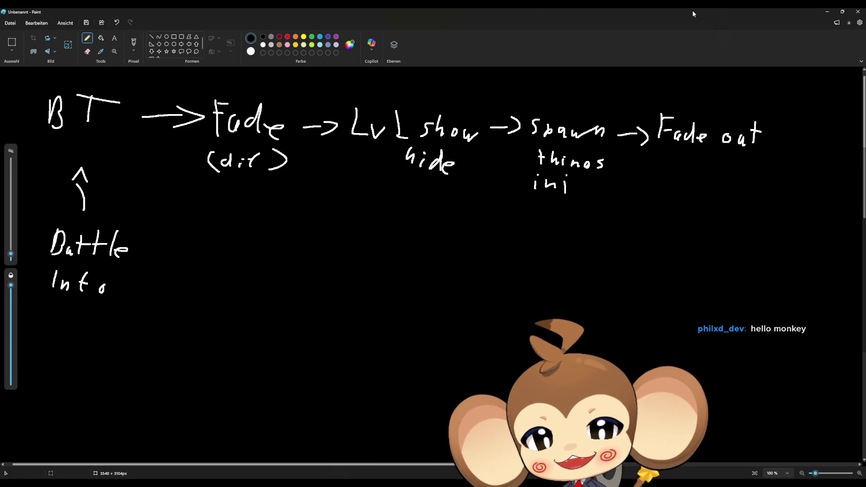
click(827, 12)
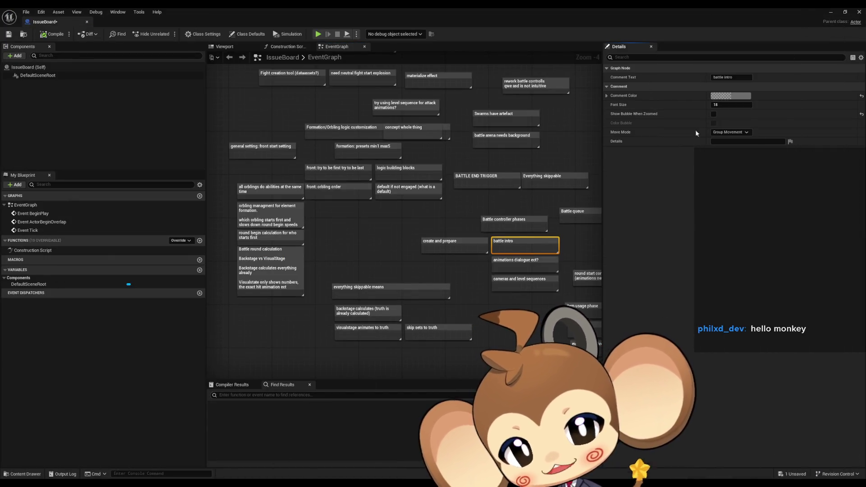
- Close the IssueBoard editor and return to the Blueprints folder in the Content Browser
click(830, 12)
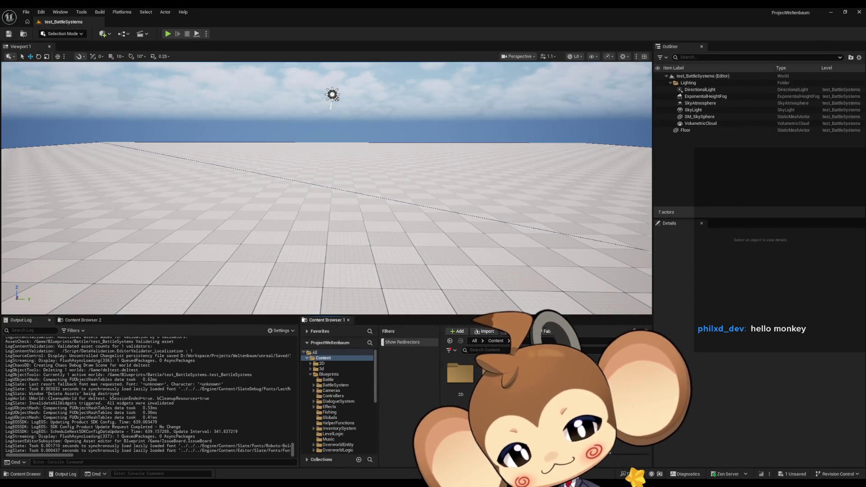
click(328, 374)
click(328, 379)
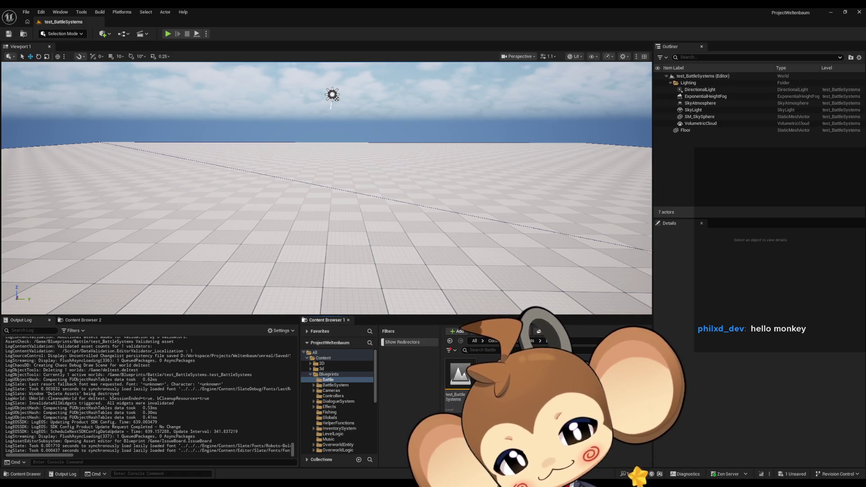
click(521, 345)
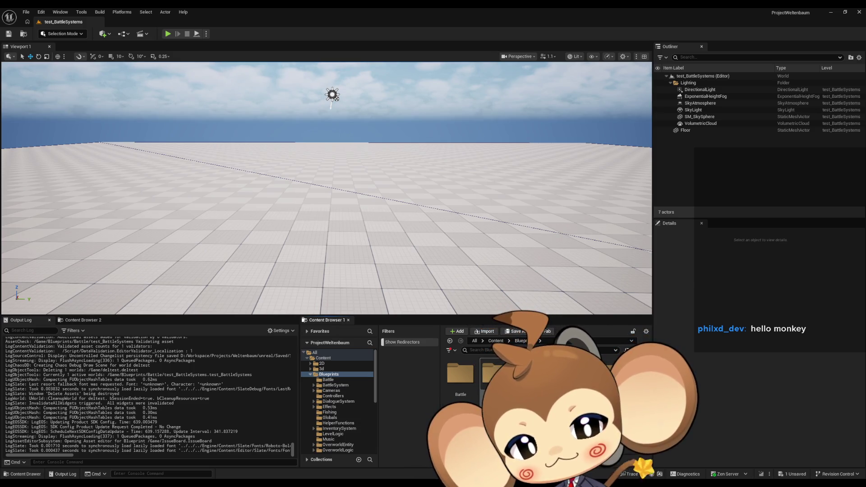
- Open the BattleSystem folder and the BattleController Blueprint inside it
double_click(492, 374)
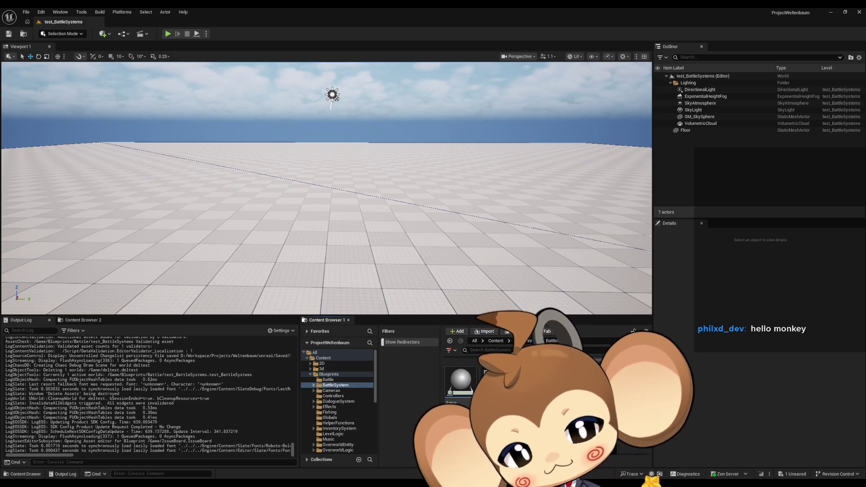
mouse_move(492, 374)
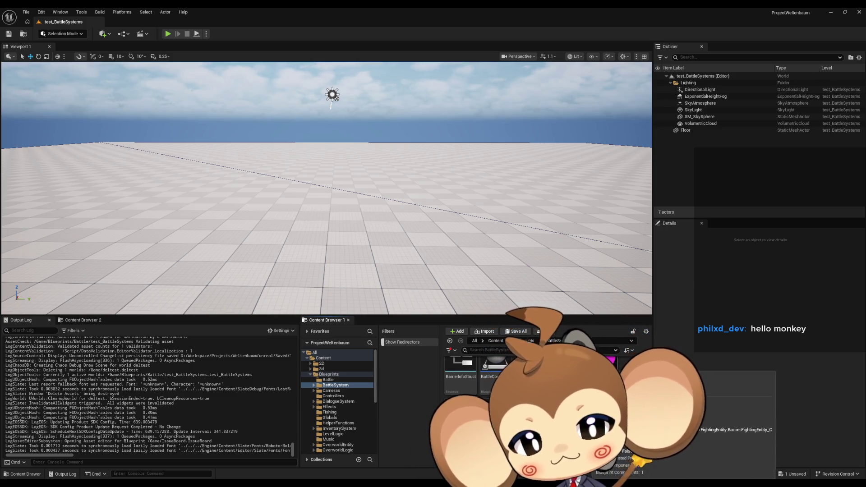
scroll(492, 374, up, 2)
scroll(491, 374, up, 3)
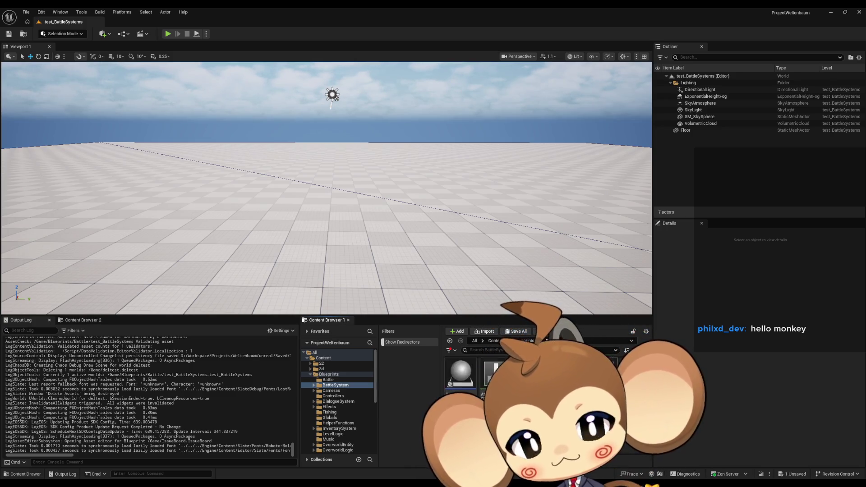
scroll(492, 374, down, 3)
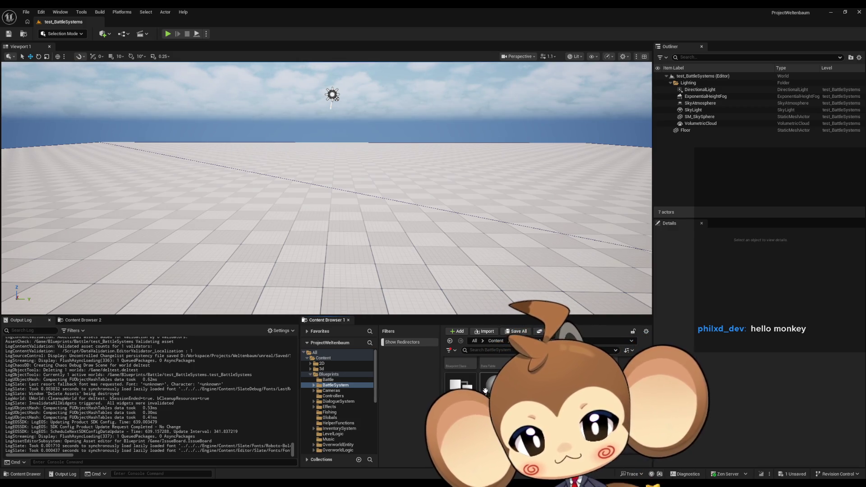
double_click(489, 384)
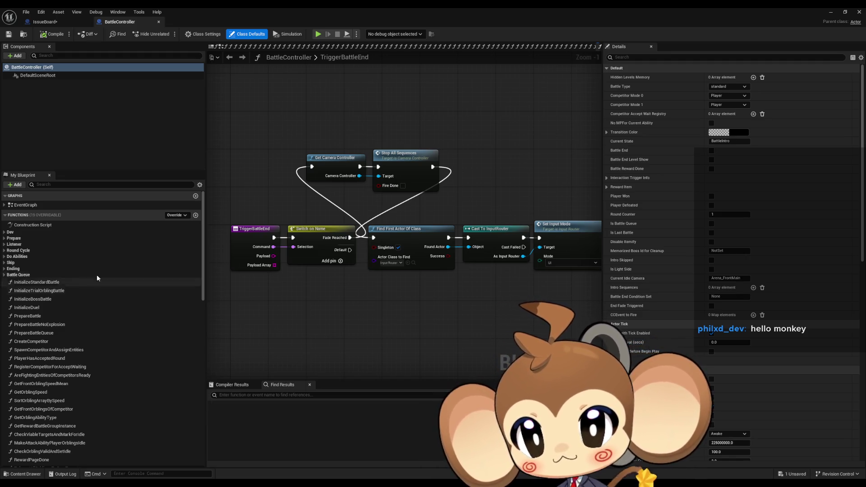
- Open the PrepareBattle graph, zoom over its node chain, and expand the Prepare category's three functions
double_click(27, 316)
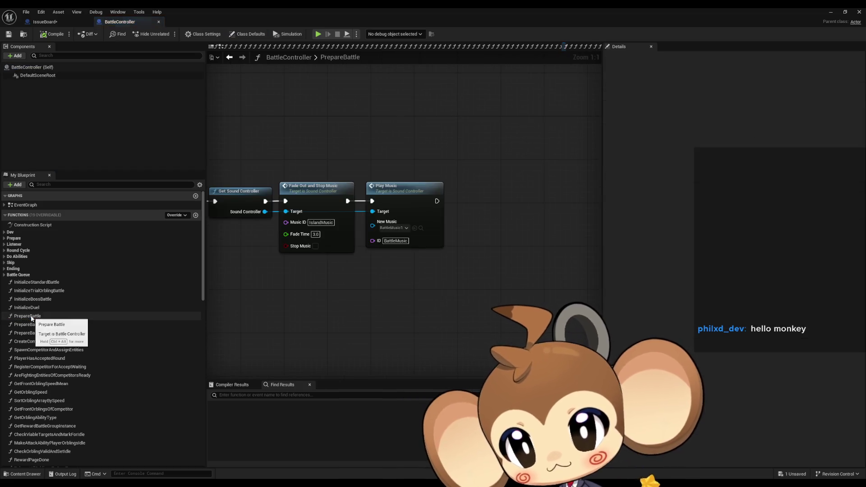
scroll(379, 266, down, 6)
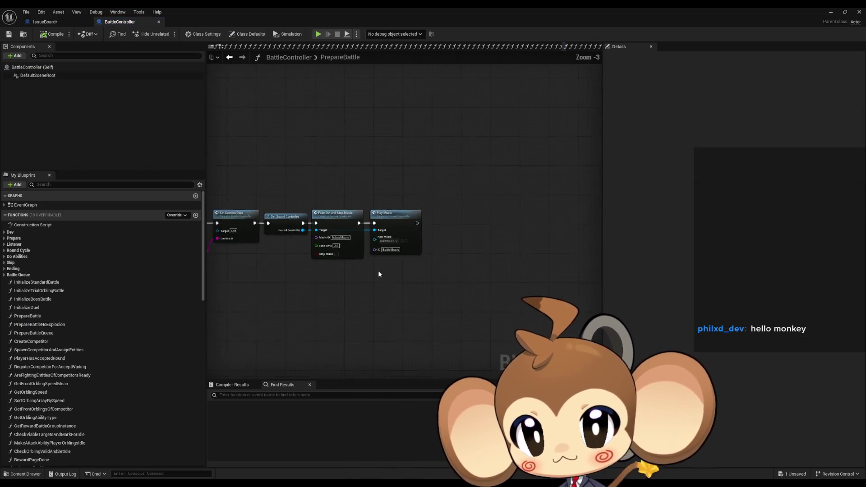
scroll(264, 254, up, 6)
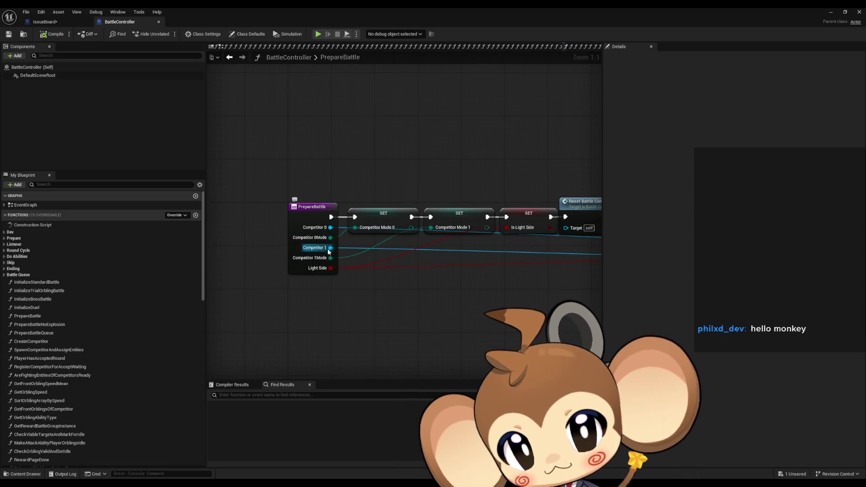
scroll(526, 257, down, 10)
scroll(526, 257, up, 5)
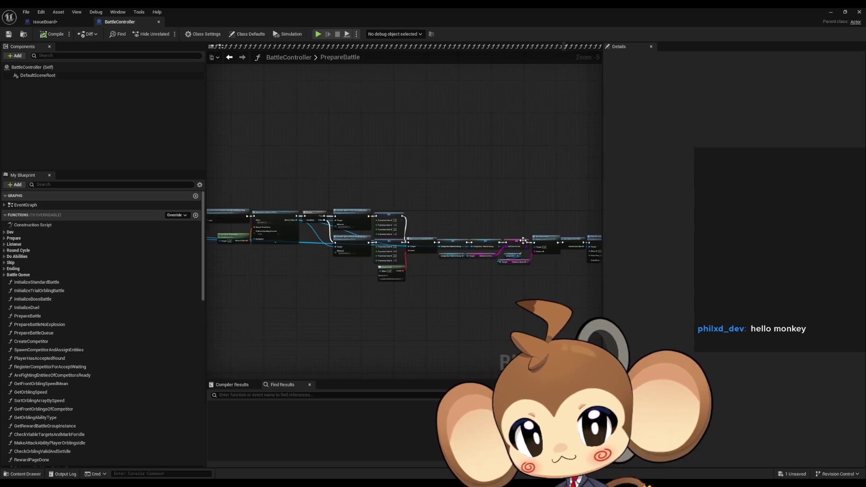
scroll(454, 272, up, 2)
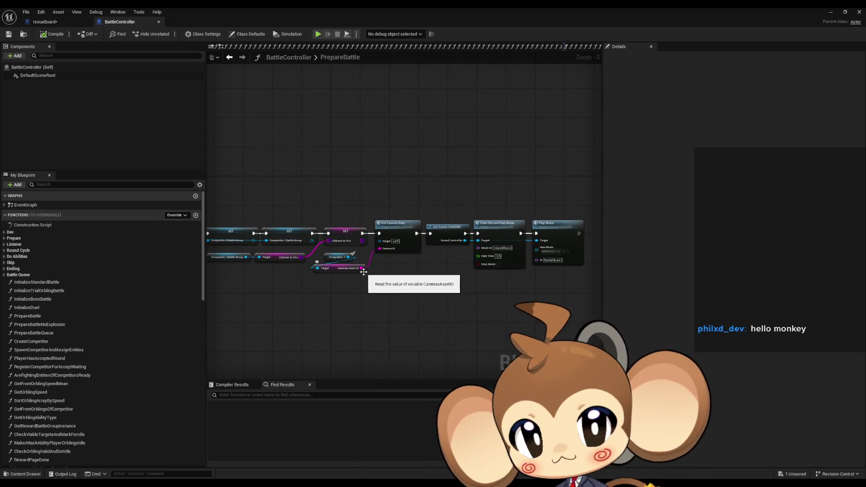
scroll(364, 272, down, 3)
scroll(413, 254, up, 3)
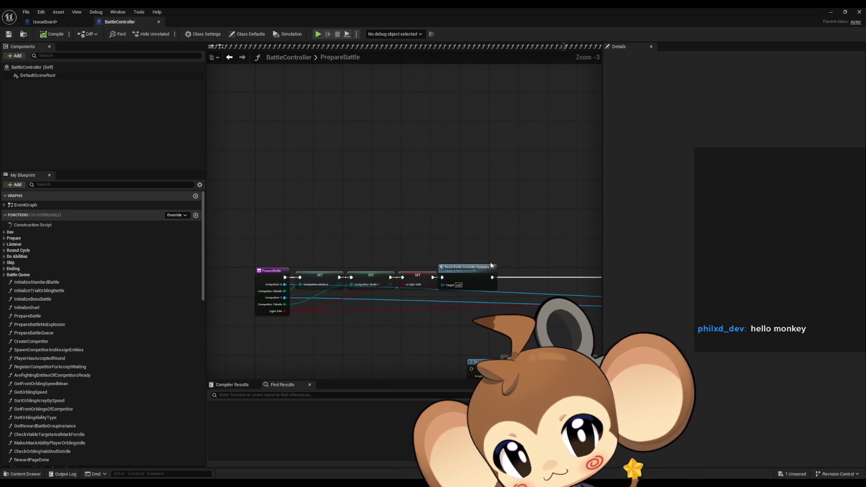
click(3, 238)
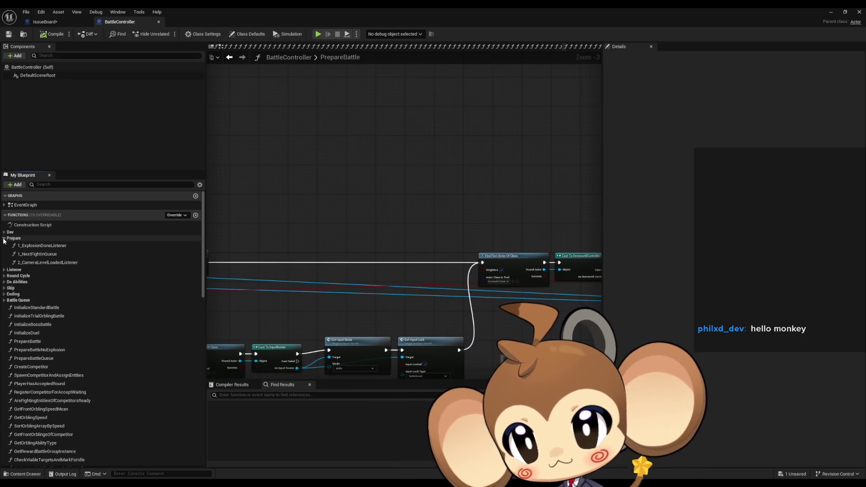
double_click(52, 248)
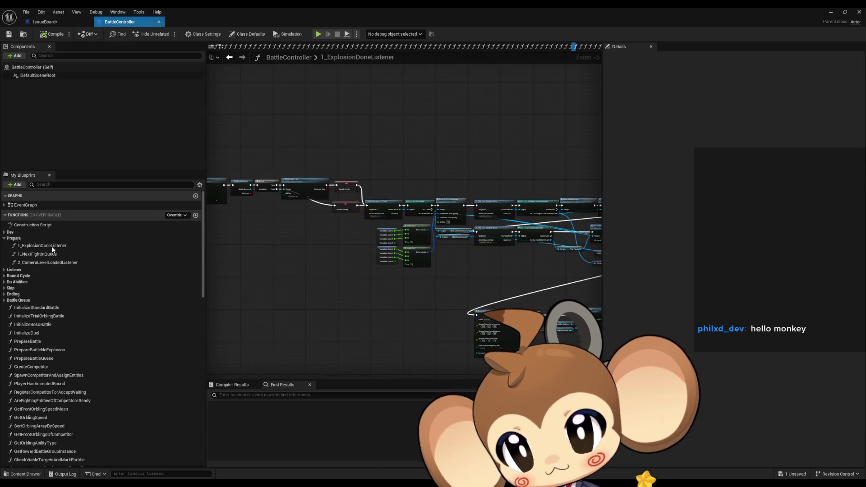
scroll(375, 227, down, 2)
drag(389, 228, 489, 226)
scroll(489, 225, up, 5)
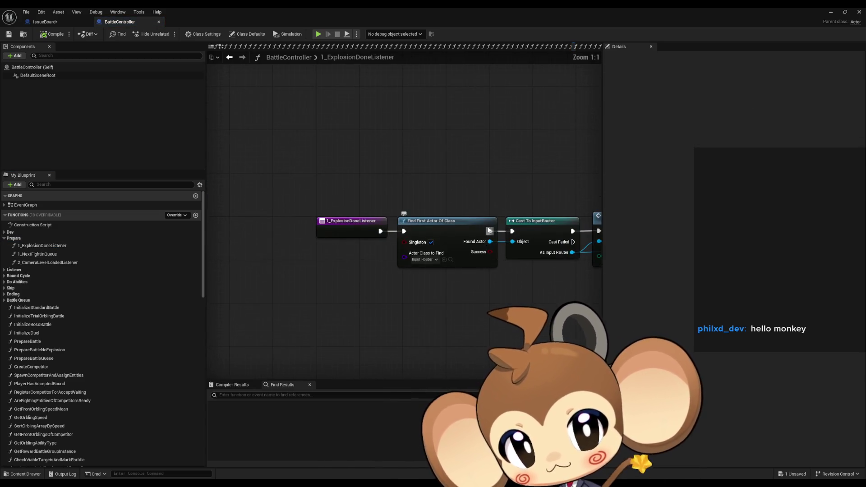
drag(535, 282, 348, 272)
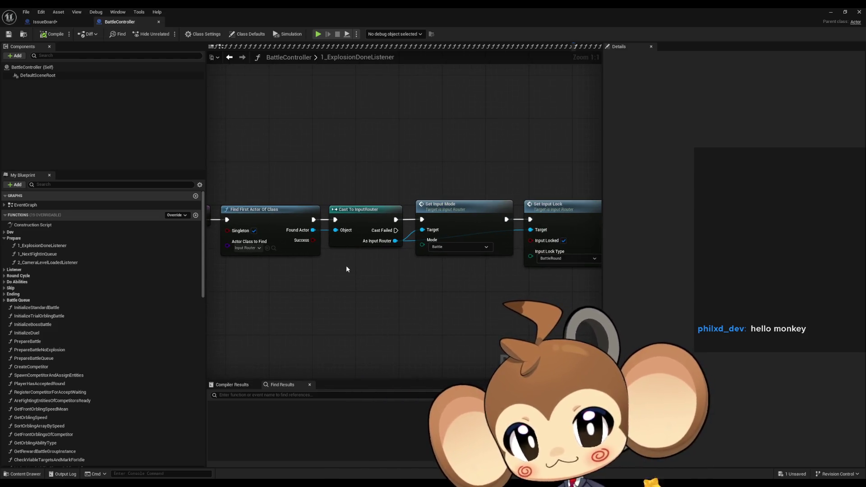
scroll(336, 245, down, 2)
drag(483, 264, 256, 264)
scroll(256, 264, down, 3)
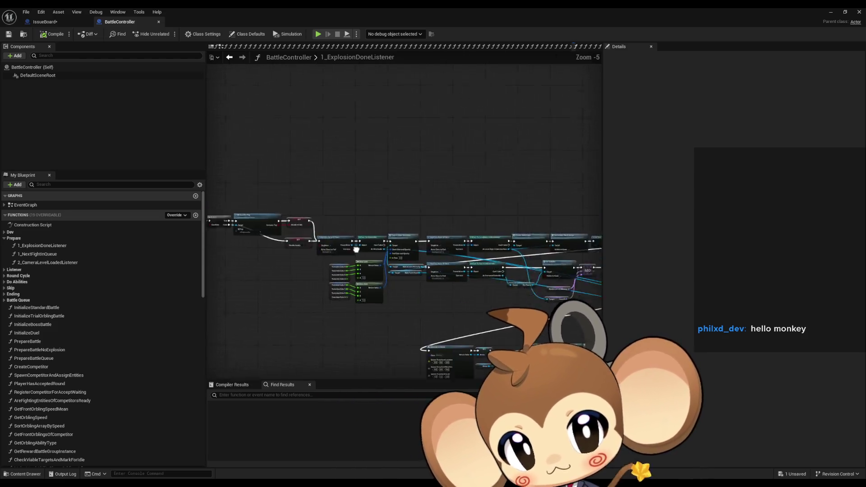
drag(522, 232, 240, 223)
scroll(240, 224, up, 5)
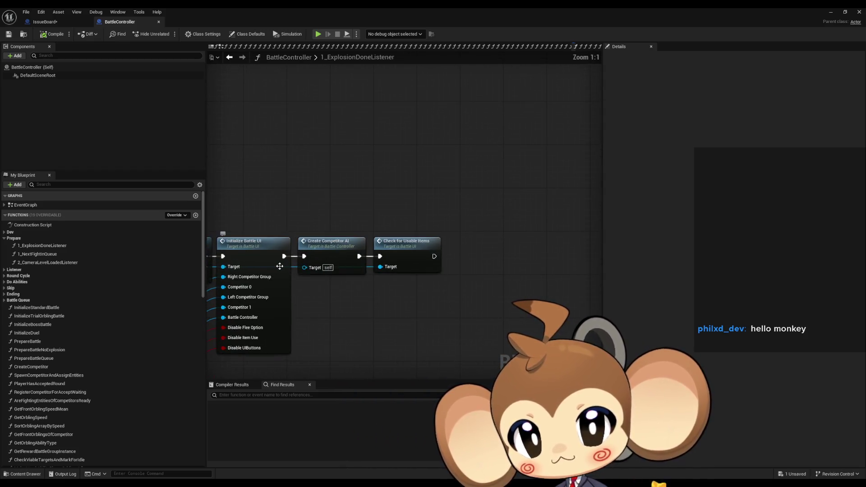
drag(414, 220, 473, 293)
mouse_move(371, 286)
mouse_down()
mouse_move(464, 291)
mouse_move(532, 308)
mouse_up()
click(448, 261)
click(428, 255)
drag(366, 240, 533, 244)
drag(366, 240, 568, 330)
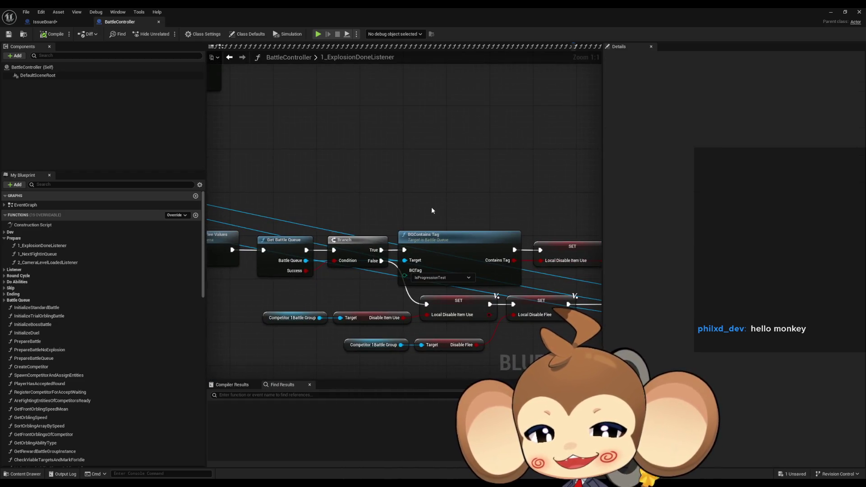
drag(432, 210, 600, 243)
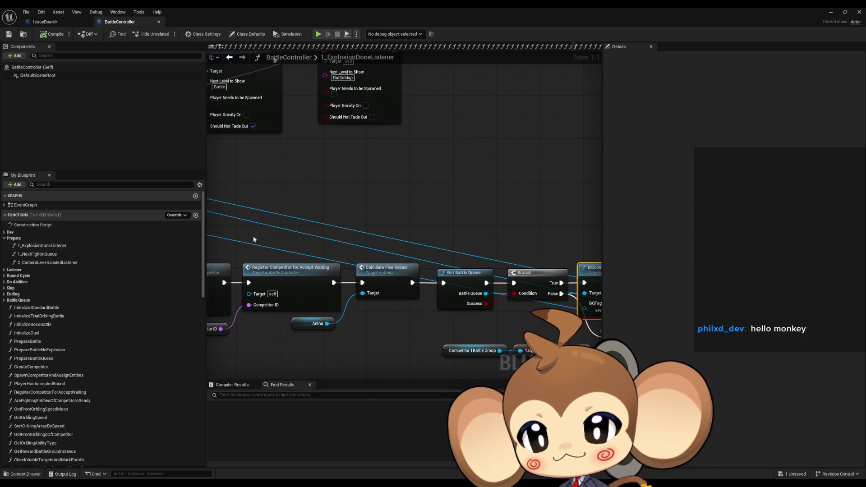
- View the 2_CameraLevelLoadedListener graph up to its second Find First Actor node, then reopen 1_ExplosionDoneListener
double_click(75, 264)
scroll(436, 259, down, 5)
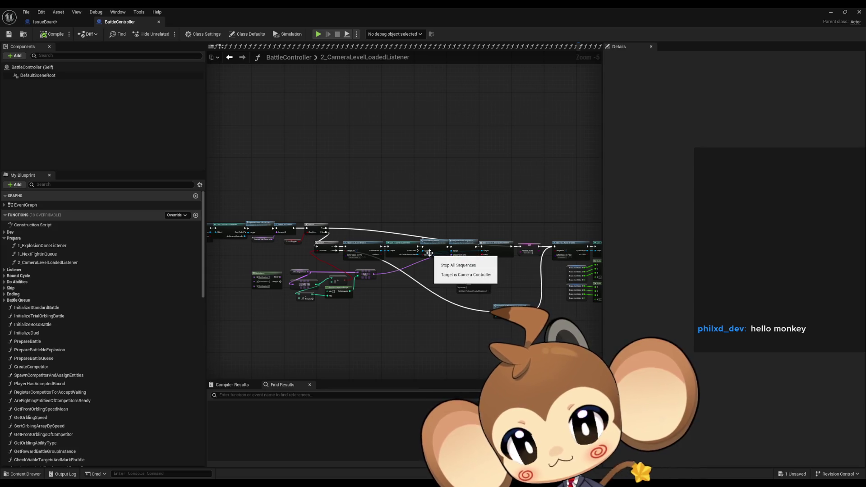
scroll(429, 253, down, 5)
scroll(377, 256, up, 10)
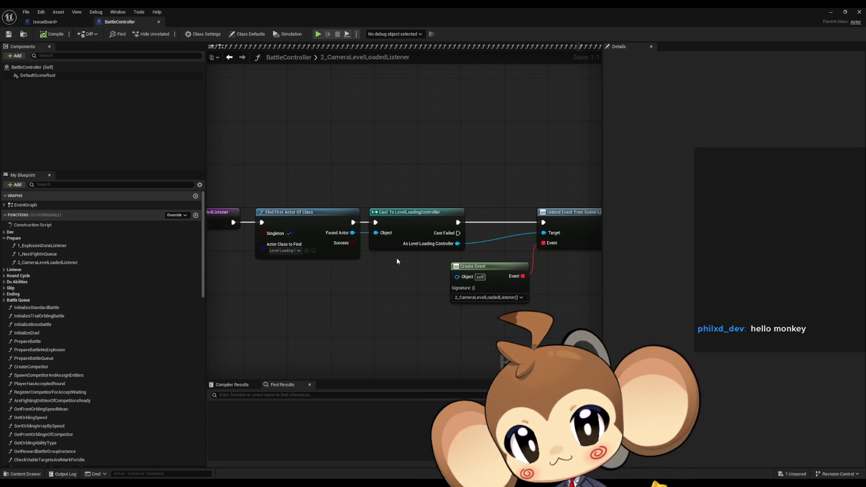
drag(575, 230, 435, 225)
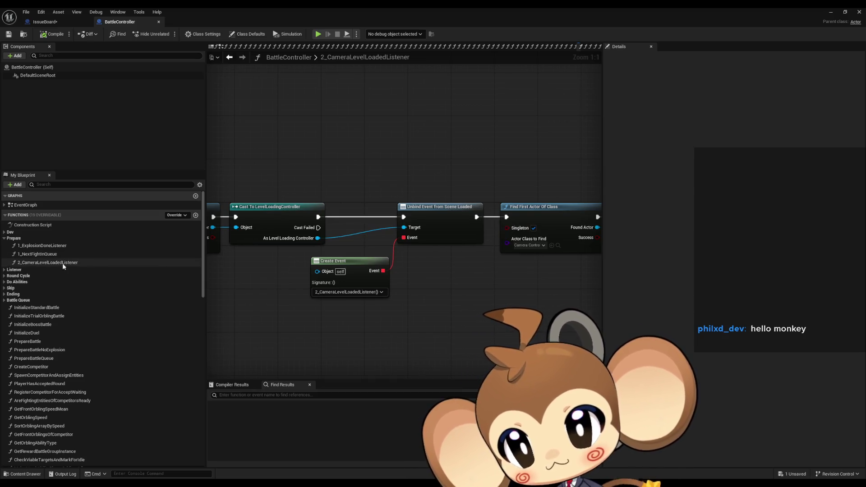
double_click(57, 246)
- Select the Create Event, Bind Event to Scene Loaded and Switch Level nodes in turn
scroll(341, 273, down, 10)
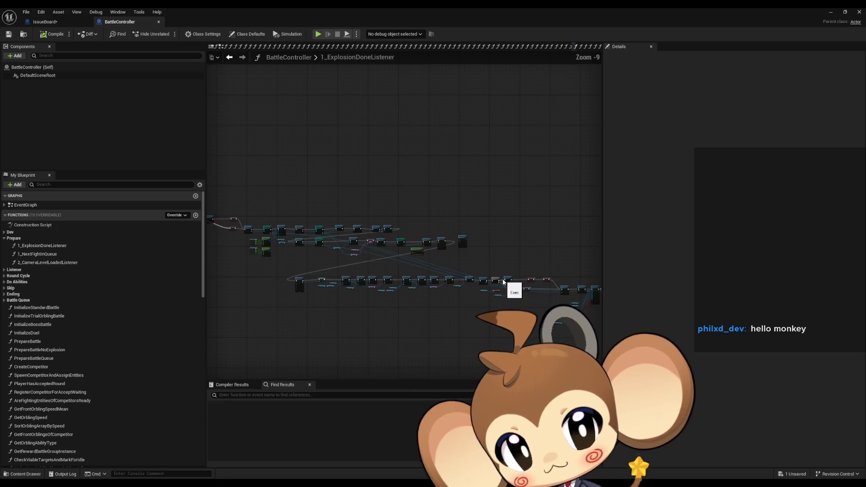
scroll(499, 281, up, 4)
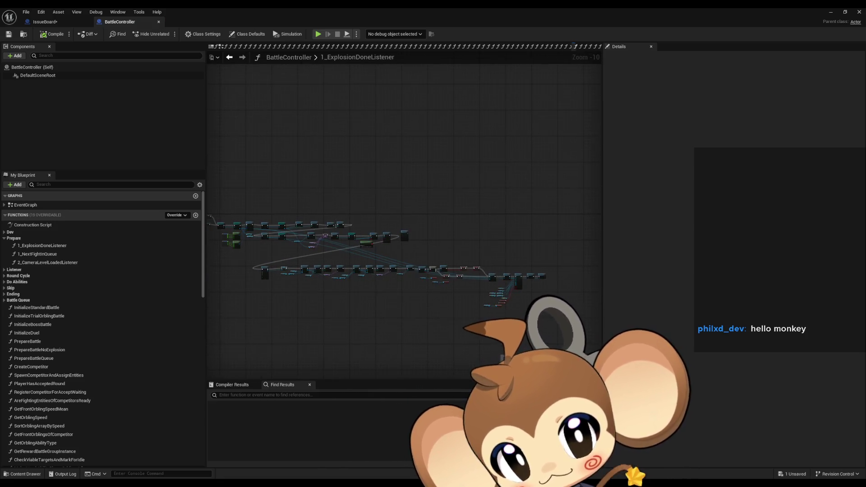
scroll(447, 232, up, 6)
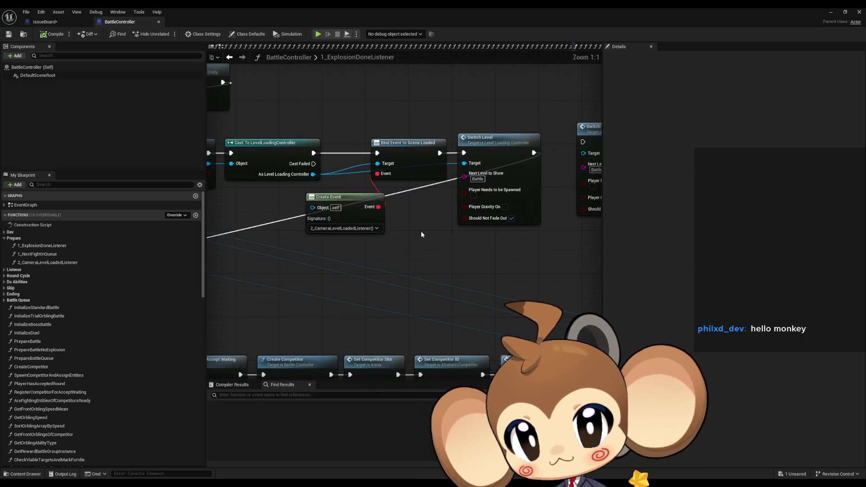
click(334, 217)
click(421, 143)
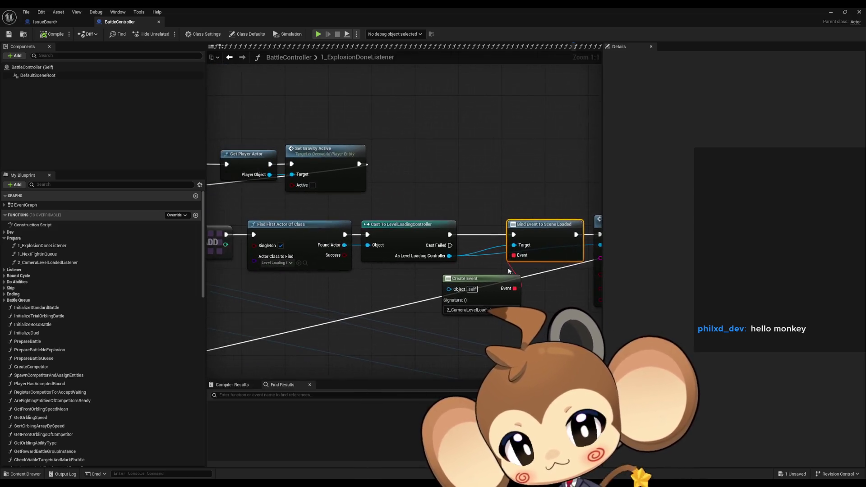
drag(438, 167, 484, 302)
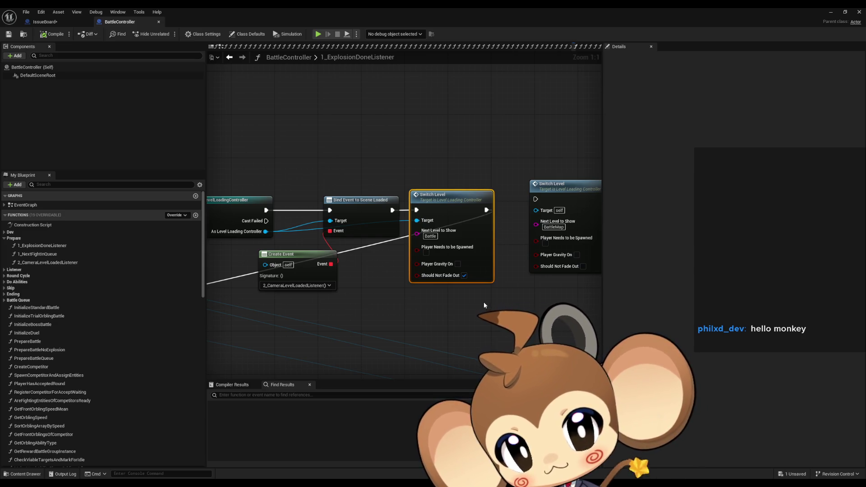
- Zoom and pan to reveal the LevelObjectCollectionRoot and OverworldController cast nodes
scroll(482, 306, down, 4)
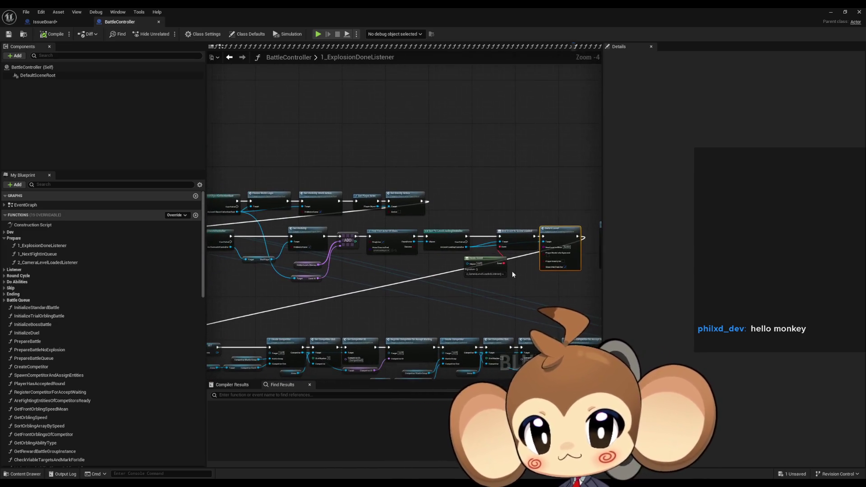
scroll(376, 241, up, 3)
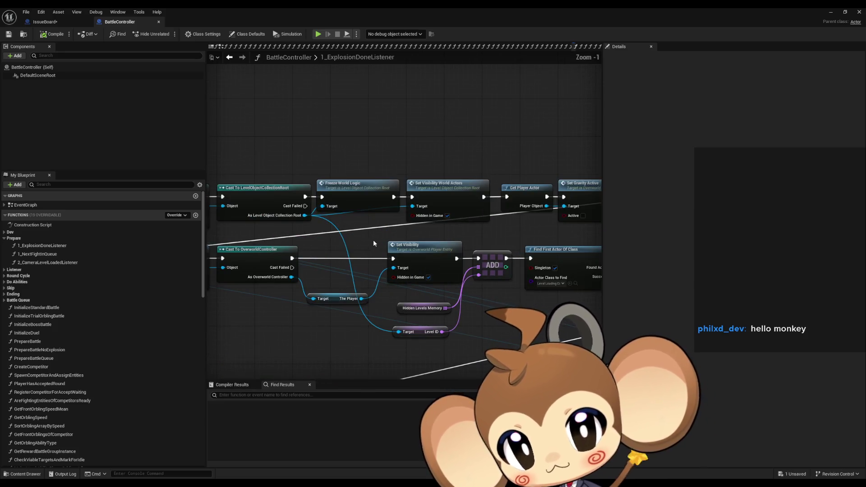
scroll(377, 240, down, 4)
scroll(353, 221, up, 5)
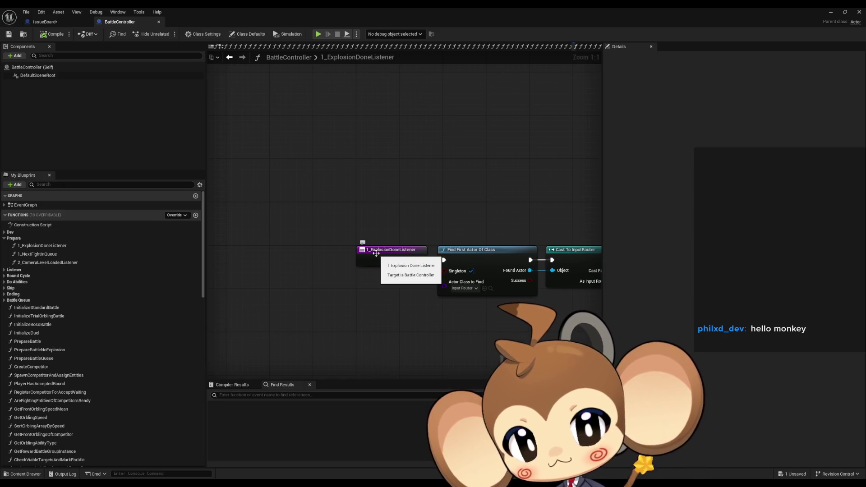
scroll(386, 254, down, 2)
scroll(386, 254, down, 1)
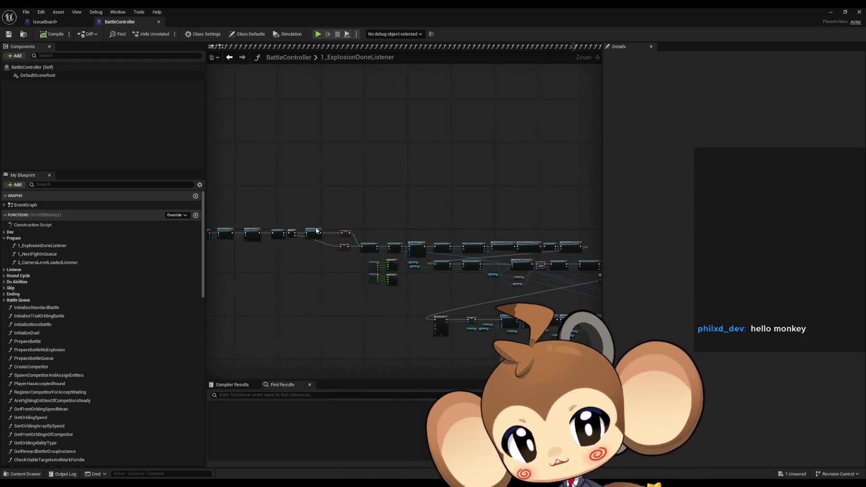
scroll(316, 226, up, 2)
mouse_move(312, 219)
mouse_down()
mouse_move(344, 218)
mouse_move(256, 215)
mouse_up()
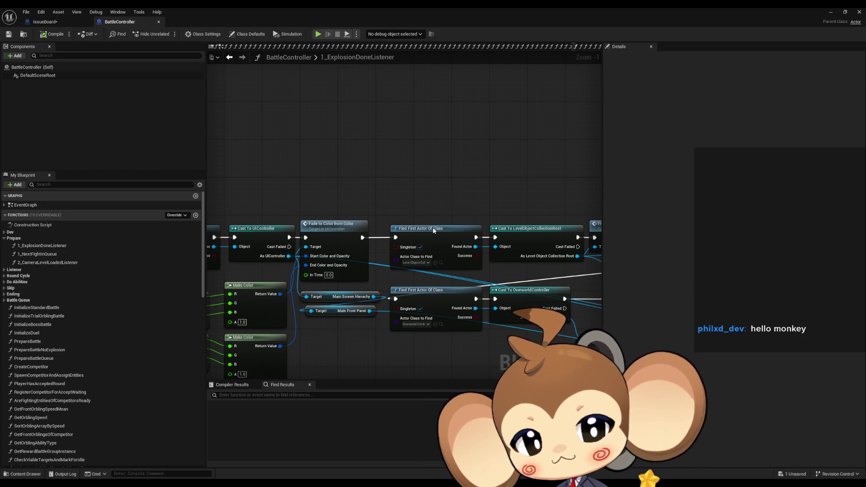
- Pan past Freeze World Logic and Set Visibility World Actors to Cast To UIController and Fade to Color
drag(432, 227, 284, 199)
drag(435, 161, 296, 168)
drag(416, 200, 417, 206)
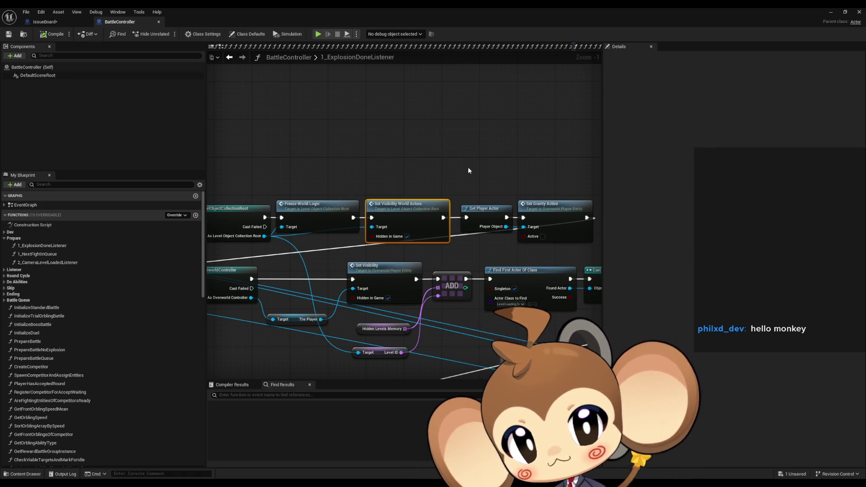
mouse_move(313, 170)
mouse_down()
mouse_move(478, 174)
mouse_move(457, 179)
mouse_move(469, 180)
mouse_up()
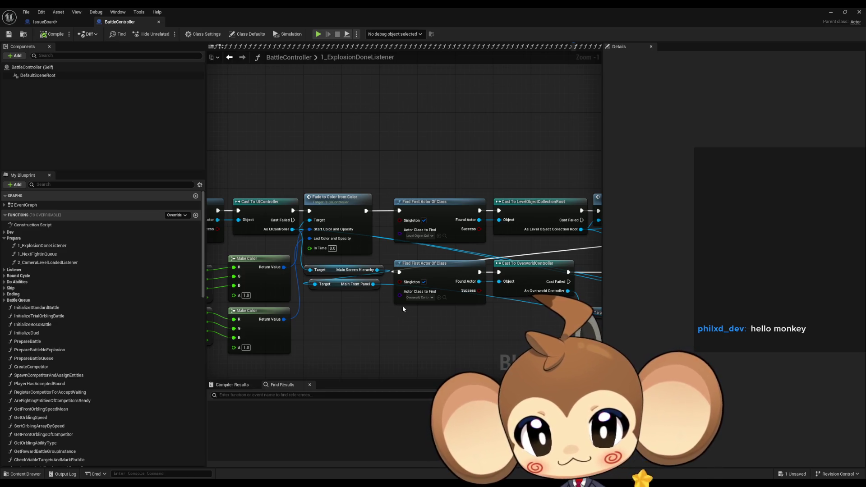
mouse_move(391, 314)
mouse_down()
mouse_move(364, 309)
mouse_move(348, 292)
mouse_up()
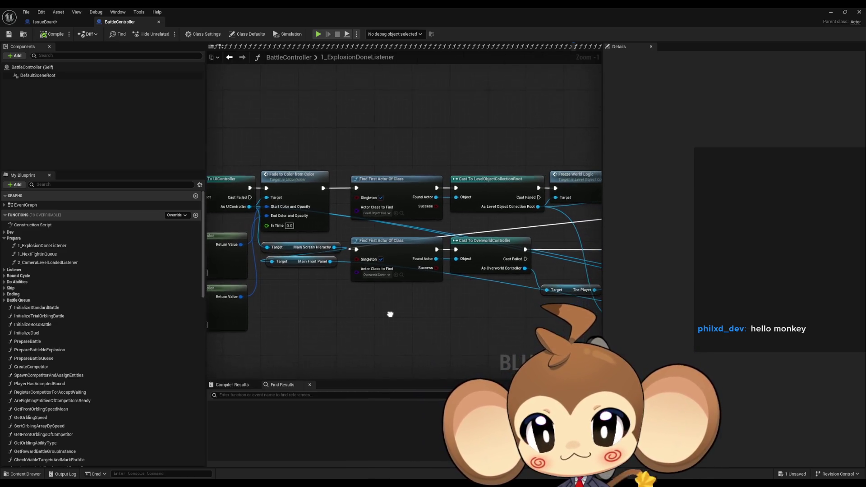
mouse_move(437, 310)
mouse_down()
mouse_move(299, 323)
mouse_move(435, 286)
mouse_move(373, 294)
mouse_move(279, 278)
mouse_up()
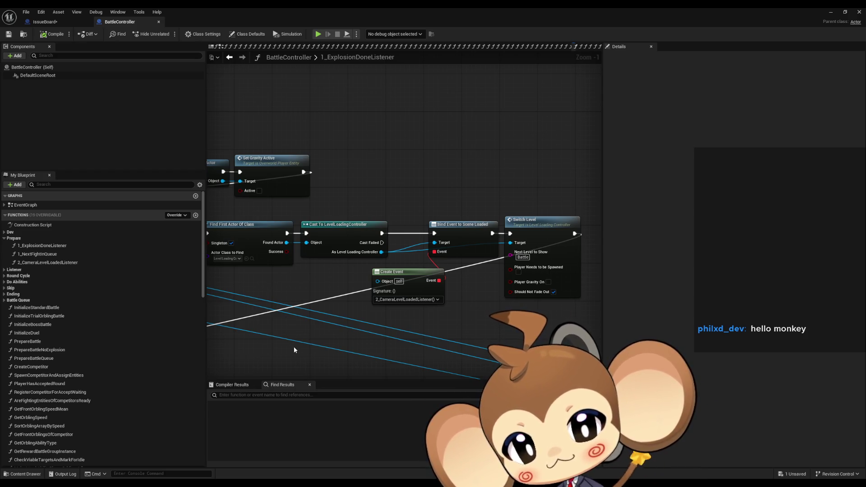
scroll(293, 323, down, 3)
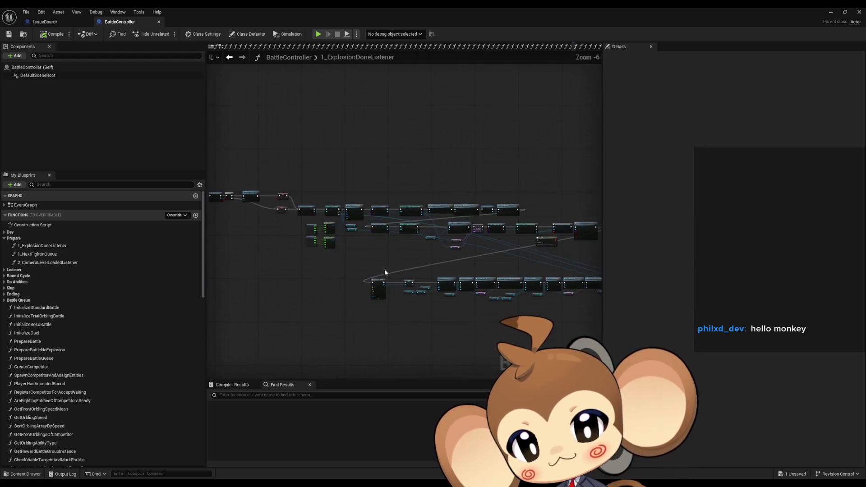
scroll(384, 269, up, 3)
scroll(343, 191, down, 2)
mouse_move(343, 191)
mouse_down()
mouse_move(434, 323)
mouse_move(409, 311)
mouse_up()
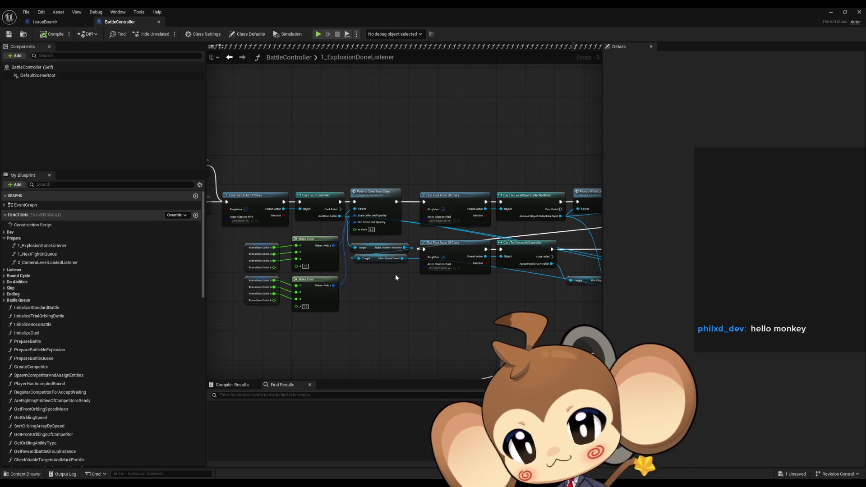
mouse_move(365, 245)
mouse_down()
mouse_move(387, 272)
mouse_move(604, 293)
mouse_up()
scroll(575, 223, up, 3)
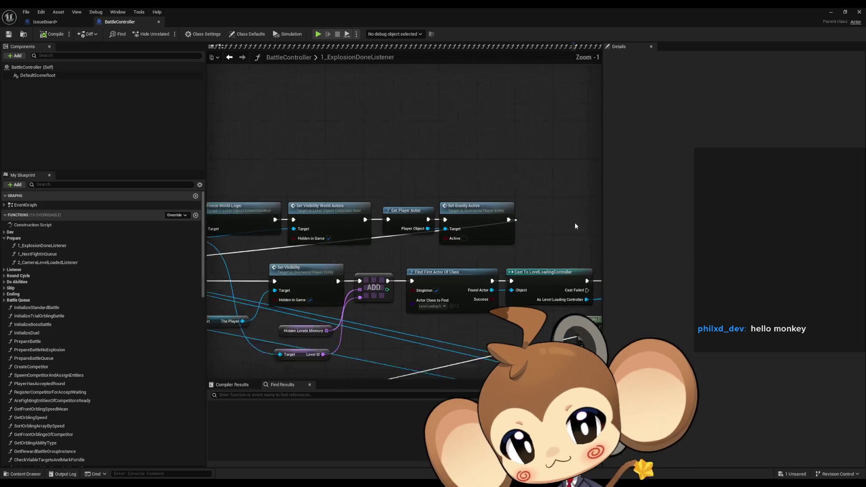
mouse_move(473, 216)
mouse_down()
mouse_move(483, 216)
mouse_move(428, 190)
mouse_move(353, 171)
mouse_up()
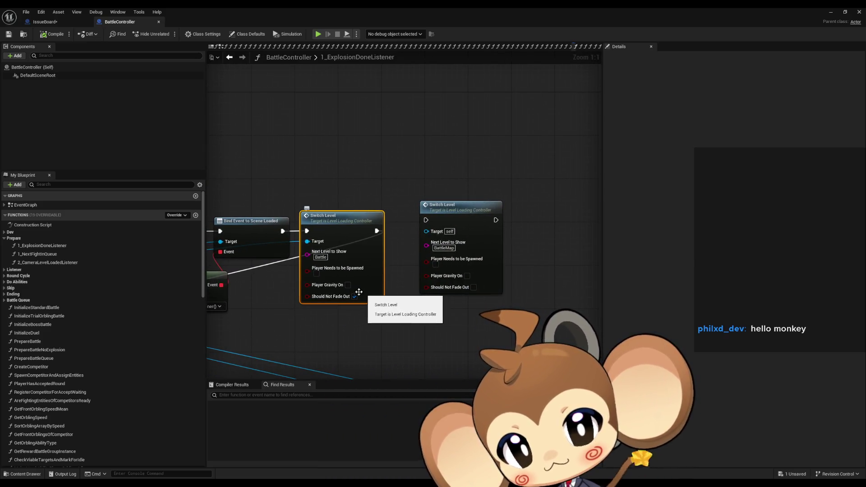
double_click(346, 220)
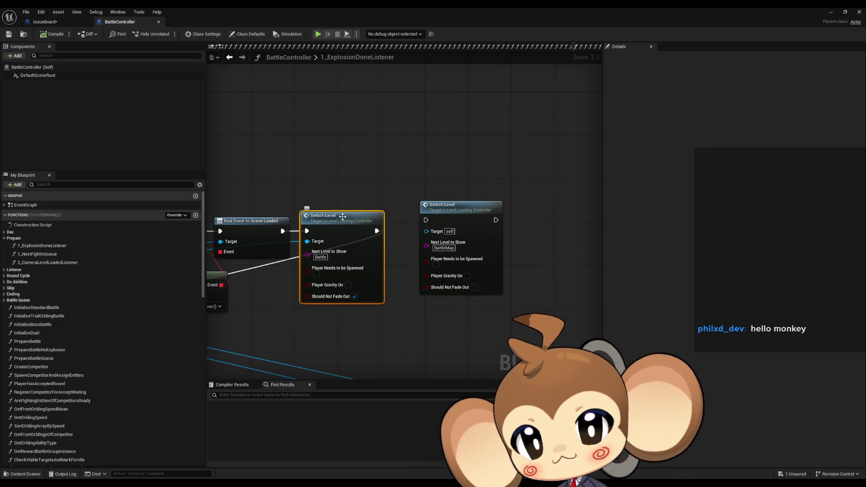
scroll(441, 249, up, 1)
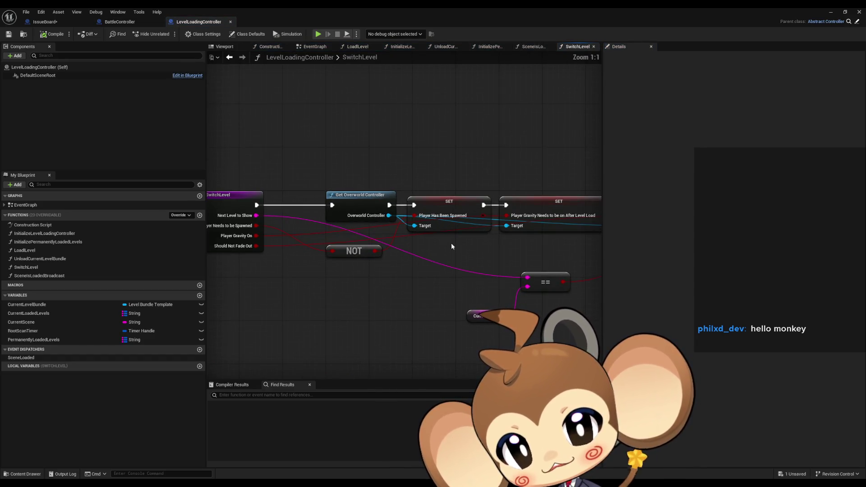
scroll(291, 229, down, 3)
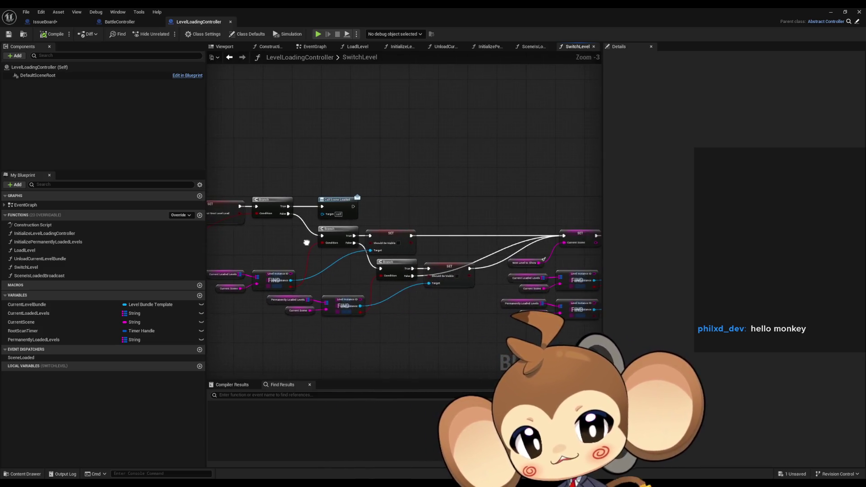
scroll(301, 247, up, 3)
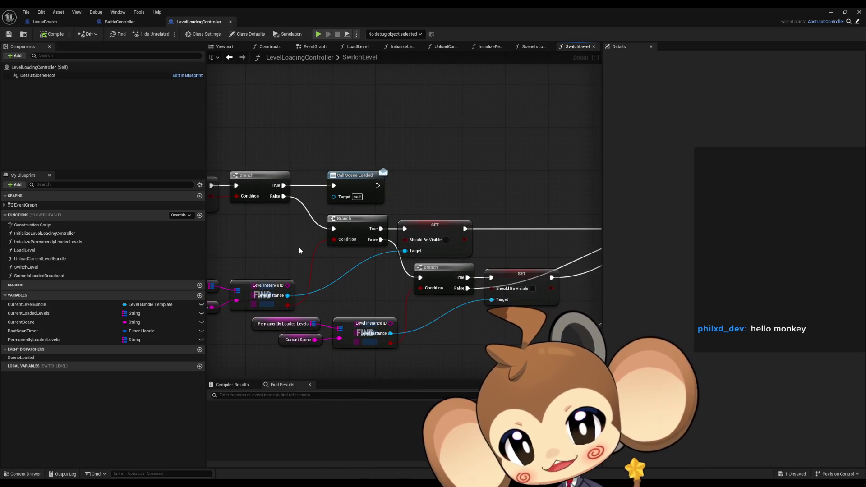
drag(299, 250, 395, 242)
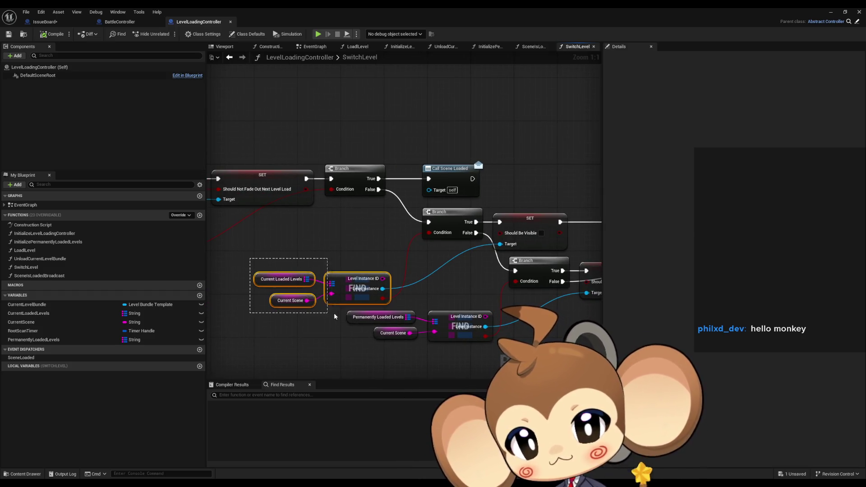
drag(346, 314, 346, 315)
drag(428, 252, 263, 251)
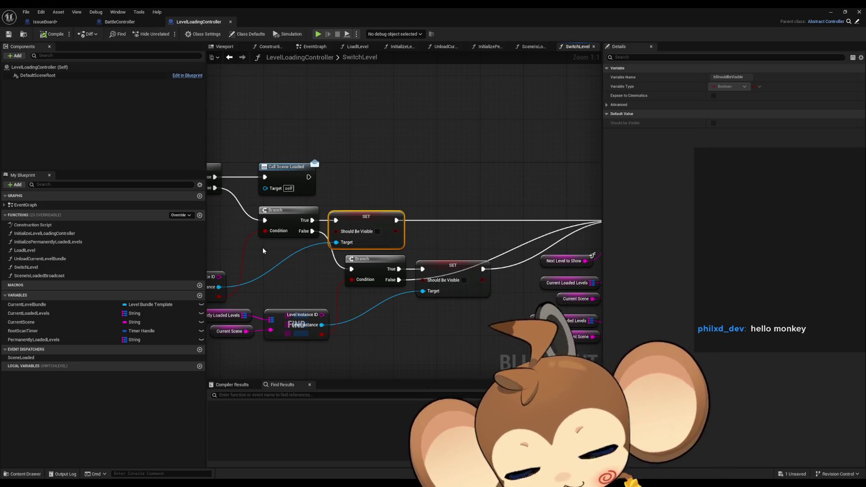
scroll(314, 286, down, 6)
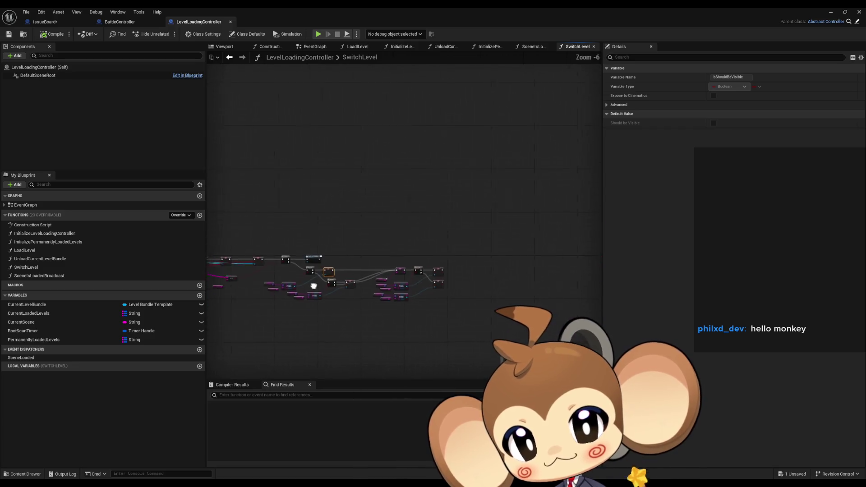
drag(314, 286, 480, 296)
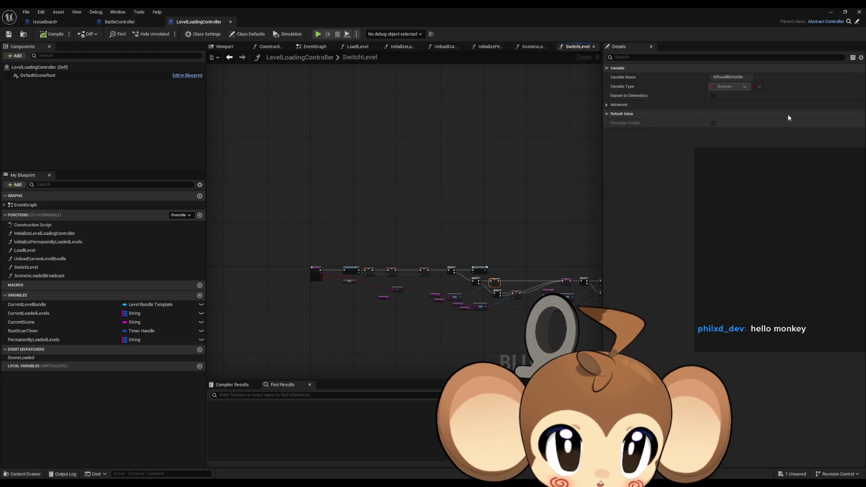
- Open the BattleMap_VoidLevel map from Content > Maps > Intro, saving IssueBoard when prompted
click(831, 14)
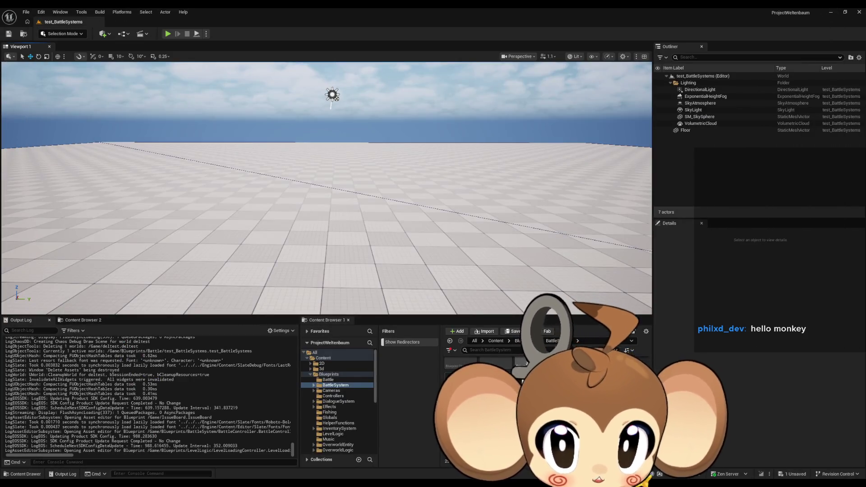
click(496, 341)
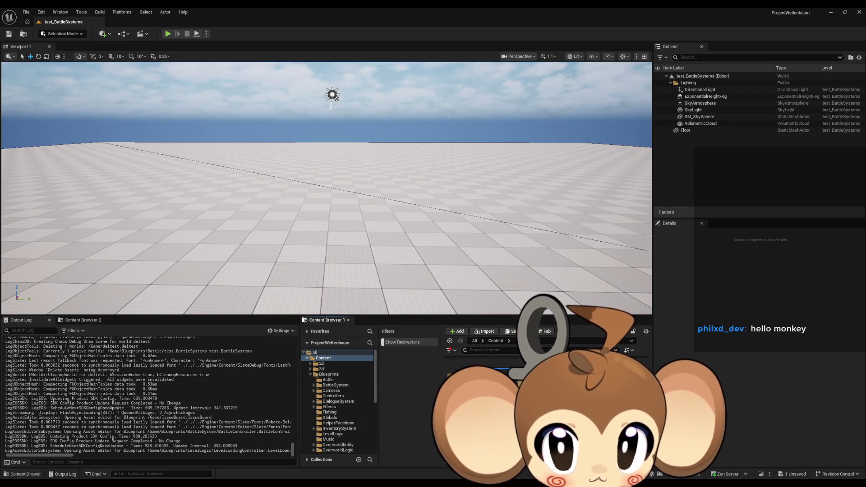
double_click(541, 406)
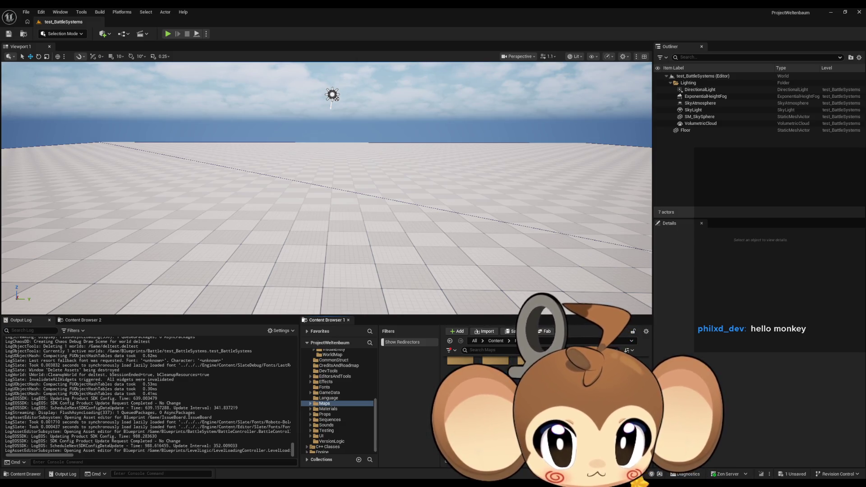
double_click(564, 361)
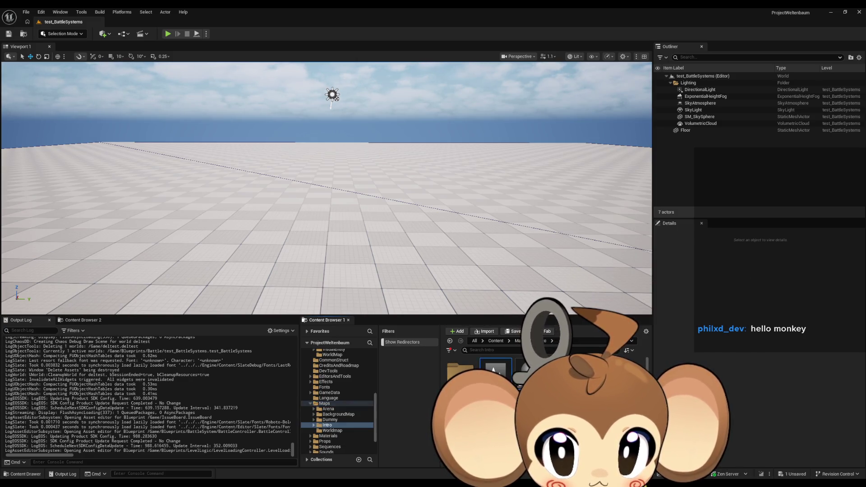
key(ctrl+shift+s)
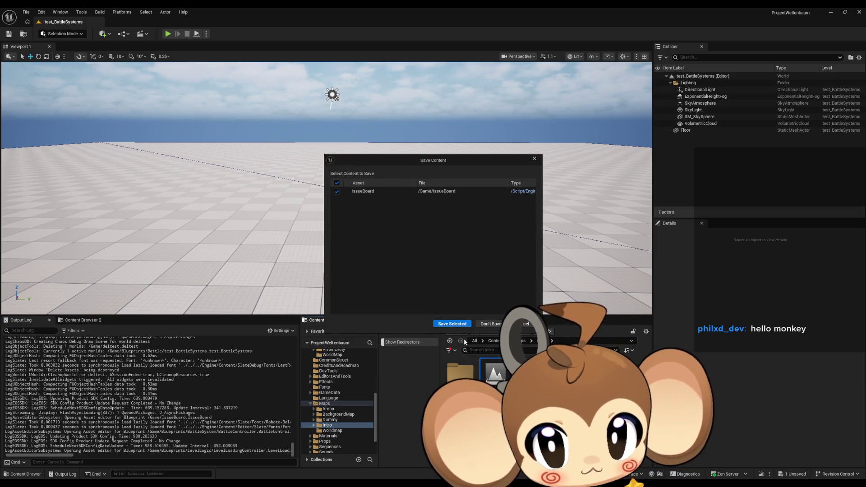
click(452, 324)
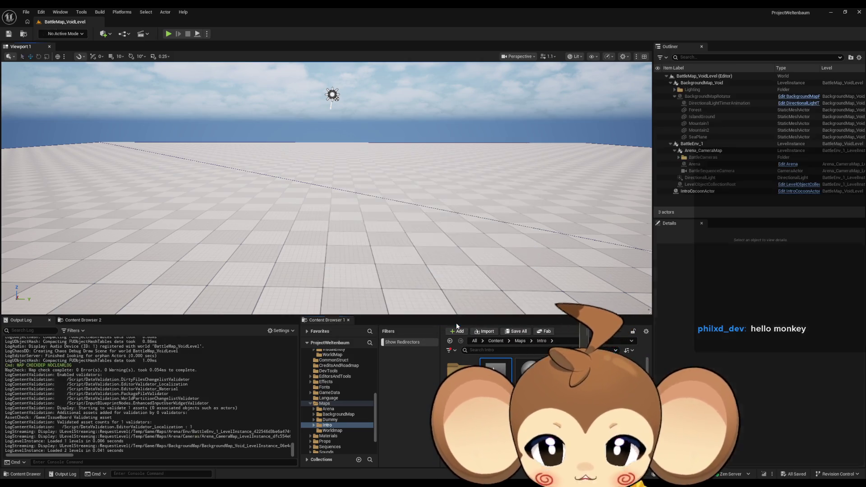
- Select the BackgroundMap_Void and BattleEnv_1 level instances in the Outliner
click(699, 83)
click(671, 83)
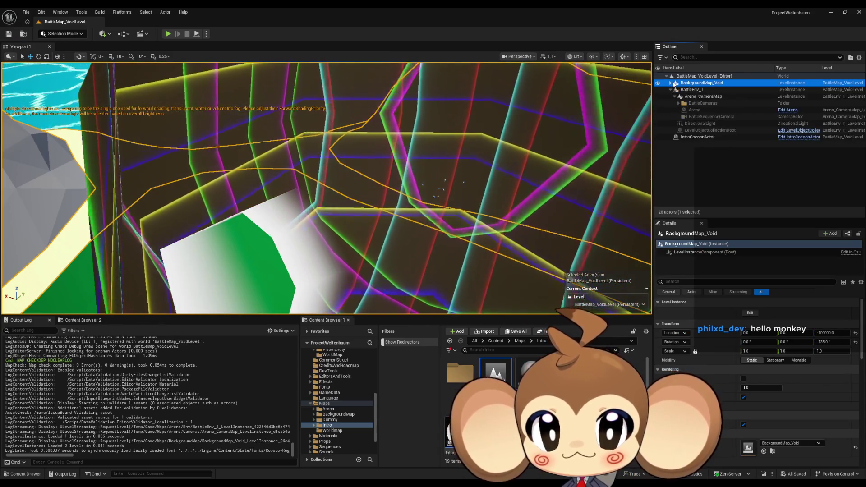
click(696, 90)
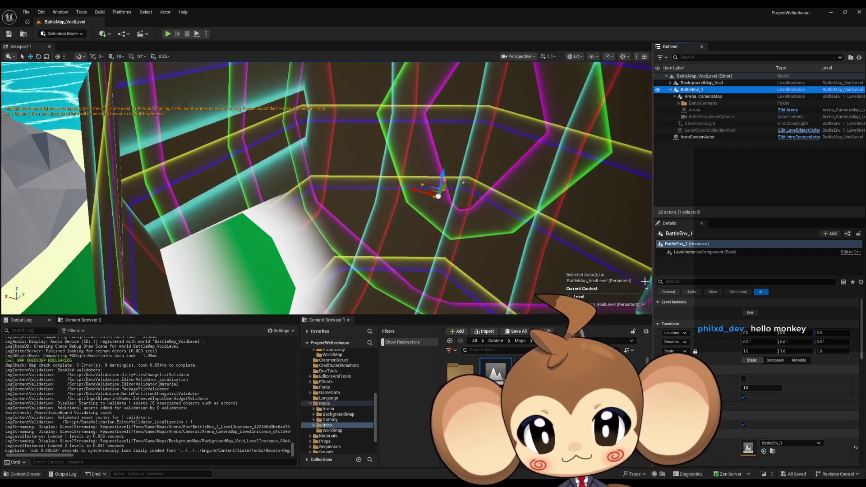
- Browse to the Maps > Arena > Env folder
mouse_move(532, 372)
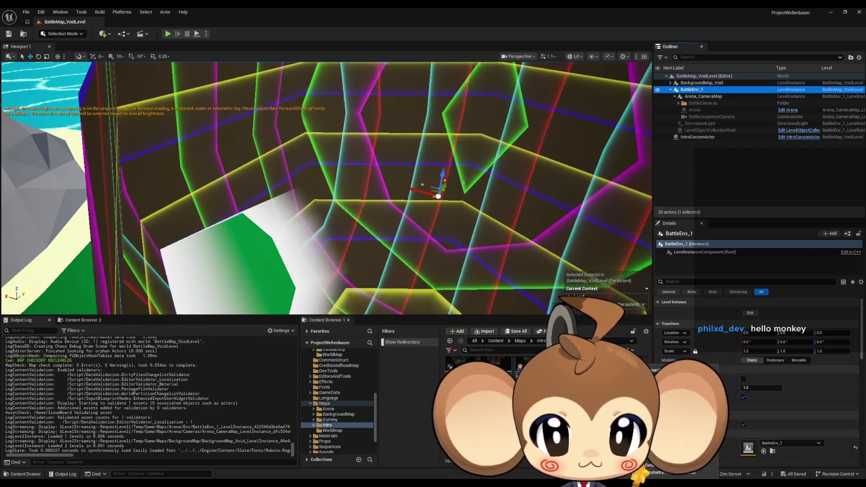
click(520, 341)
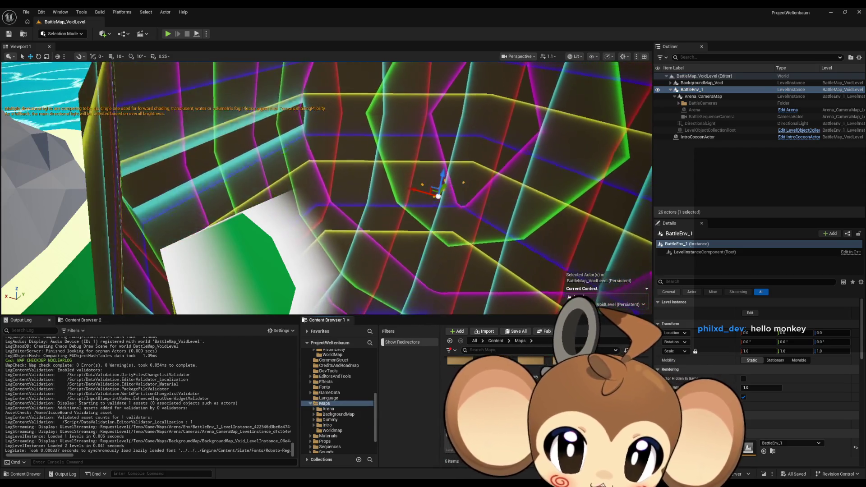
double_click(460, 363)
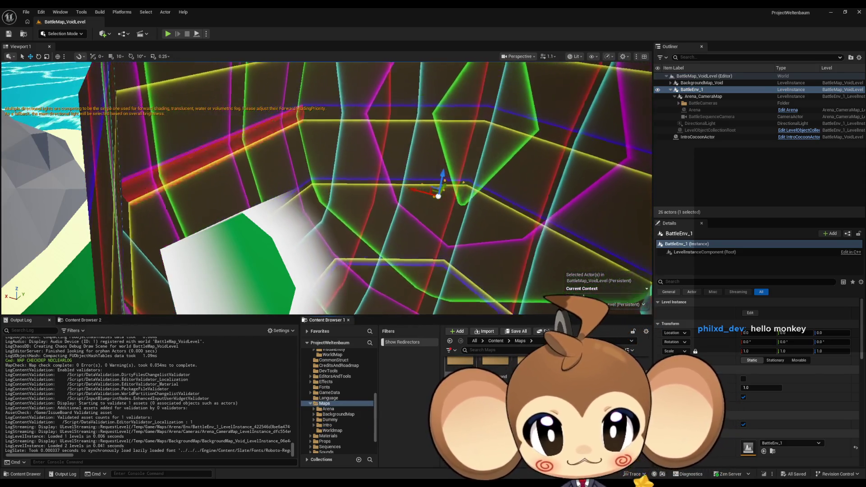
double_click(495, 370)
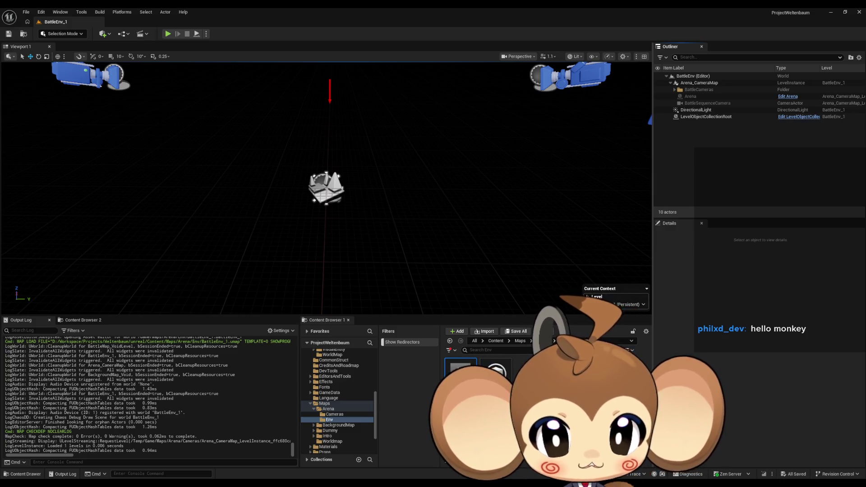
- Select LevelObjectCollectionRoot in BattleEnv_1, then open the Main map from the Content root
click(719, 117)
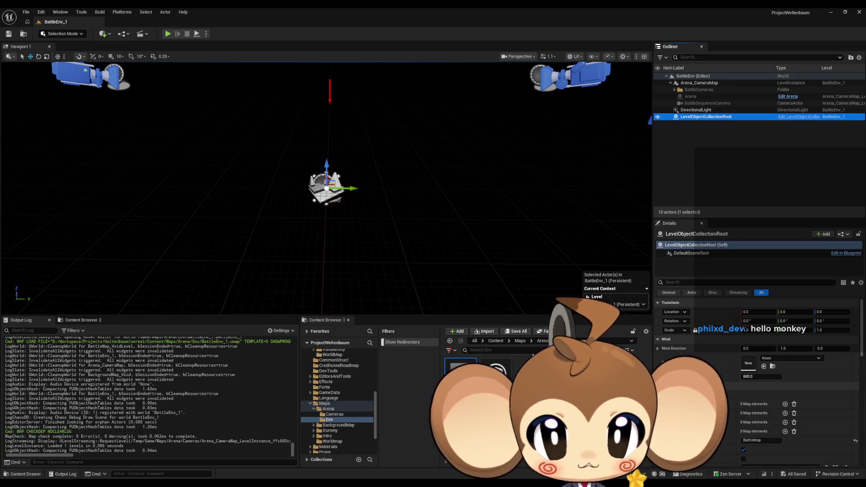
click(496, 341)
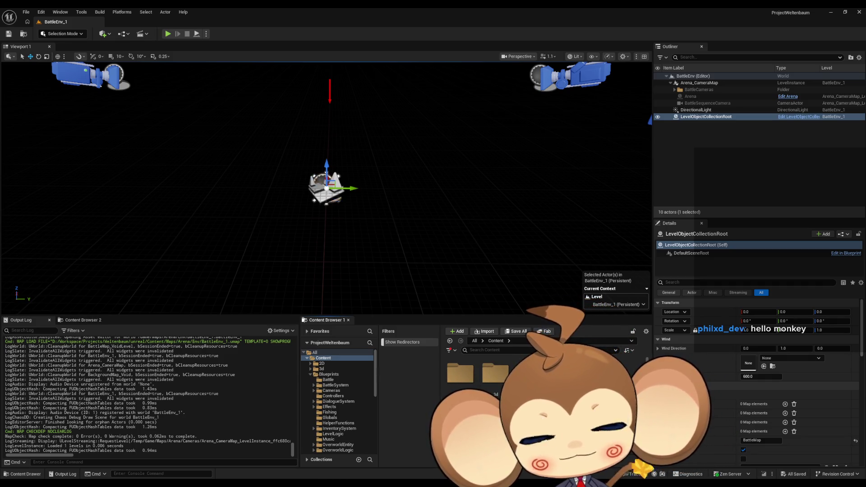
scroll(516, 362, down, 1)
scroll(516, 362, down, 2)
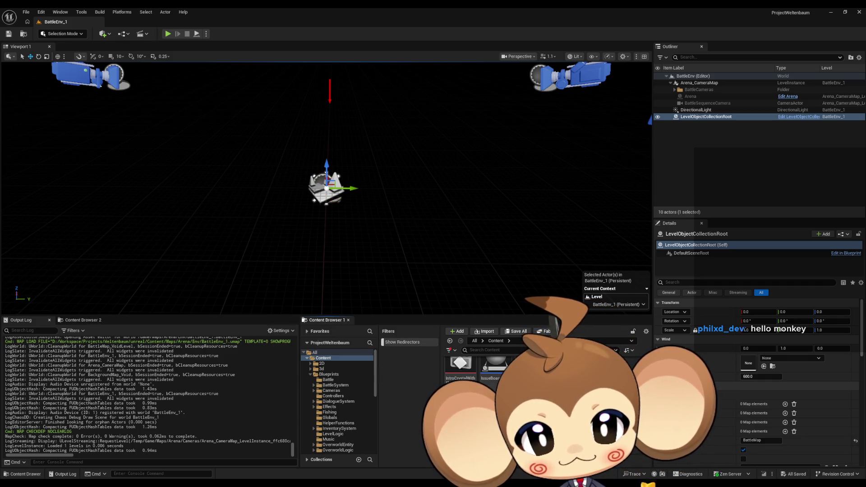
double_click(516, 366)
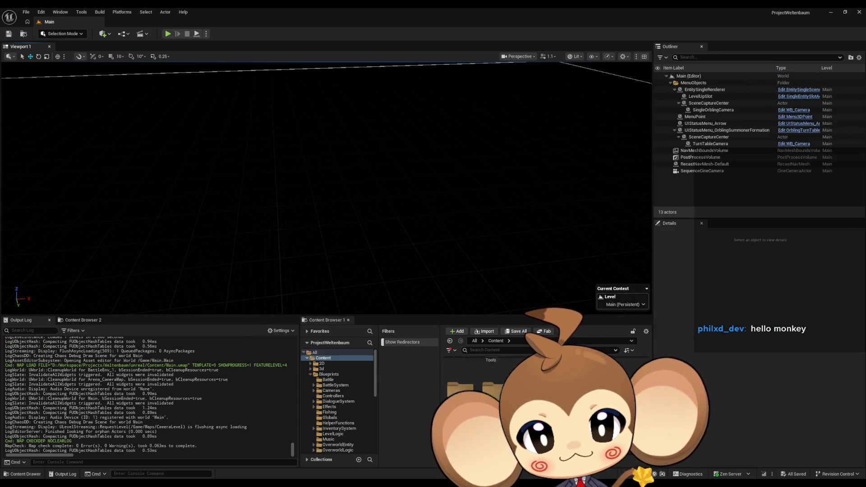
- Open test_BattleSystems from Blueprints > Battle, then the Main level, and return to Battle
double_click(460, 383)
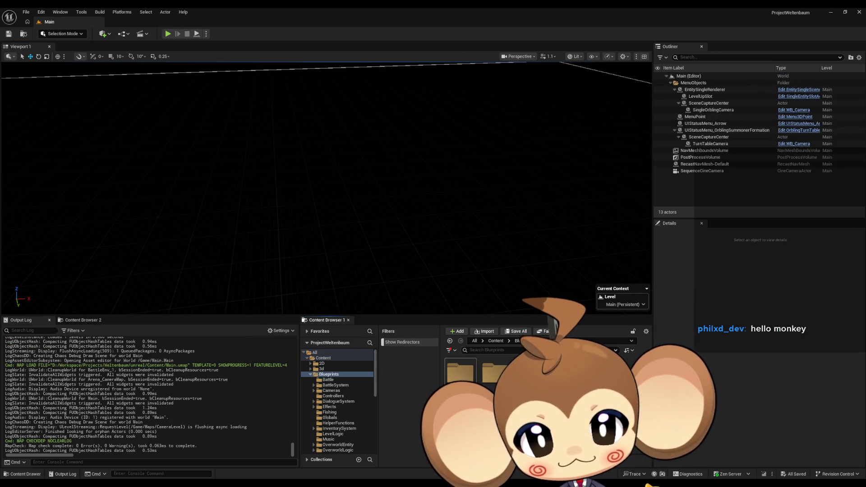
double_click(460, 375)
double_click(460, 374)
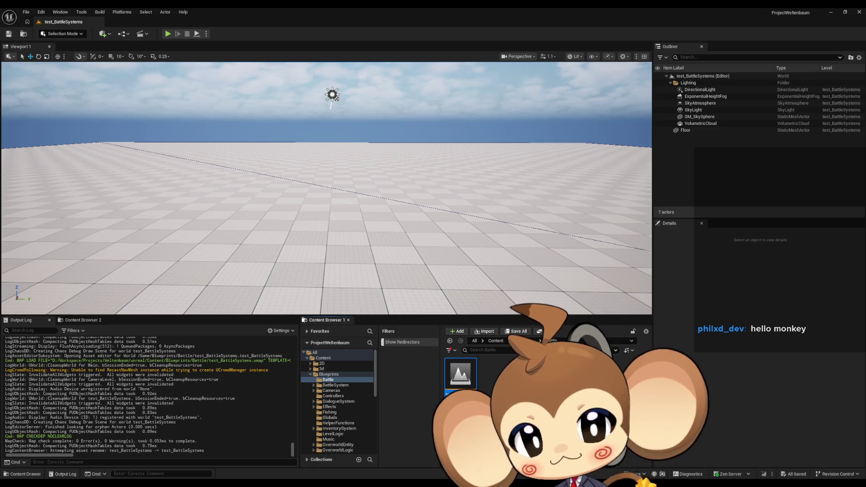
click(495, 341)
scroll(460, 383, down, 5)
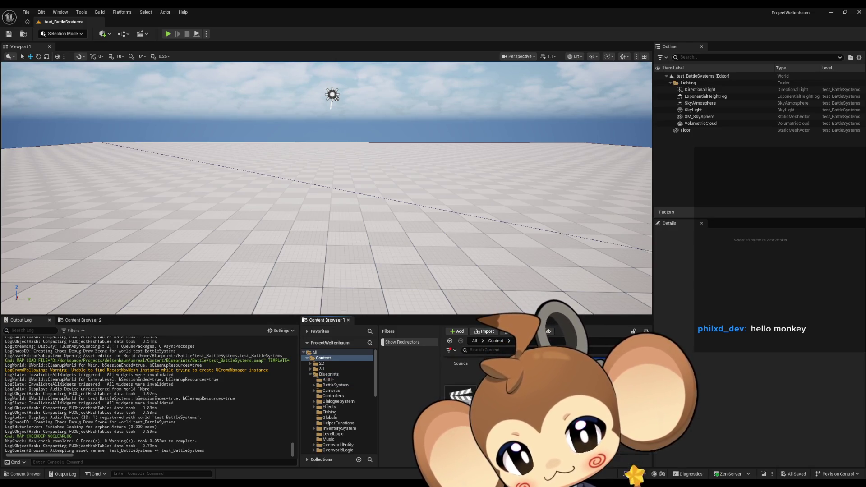
double_click(460, 392)
click(451, 341)
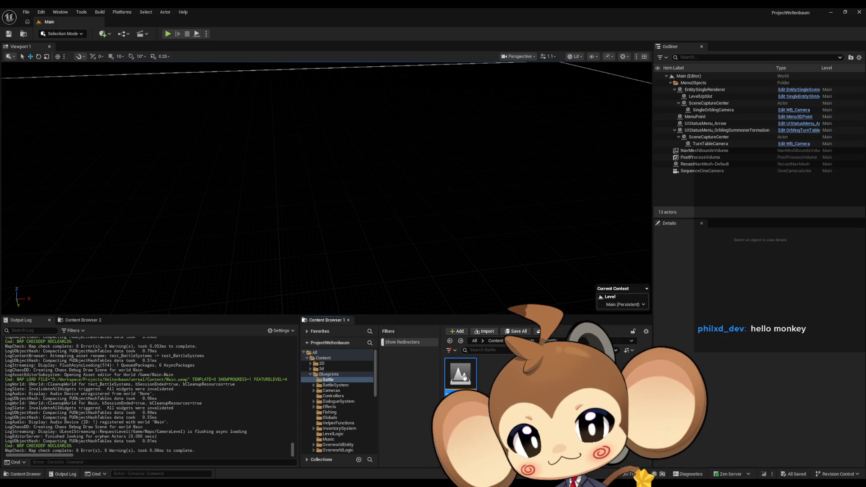
- Delete test_BattleSystems, create an empty level with the same name, and save it
key(Delete)
click(390, 358)
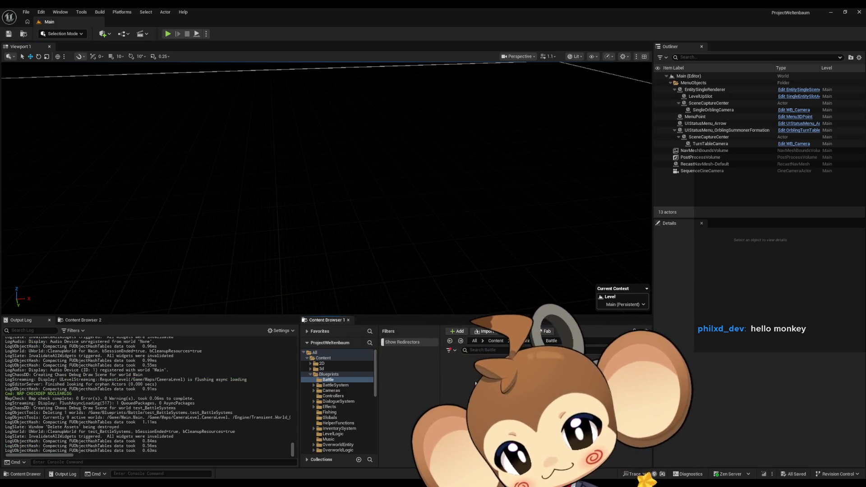
right_click(473, 381)
click(495, 192)
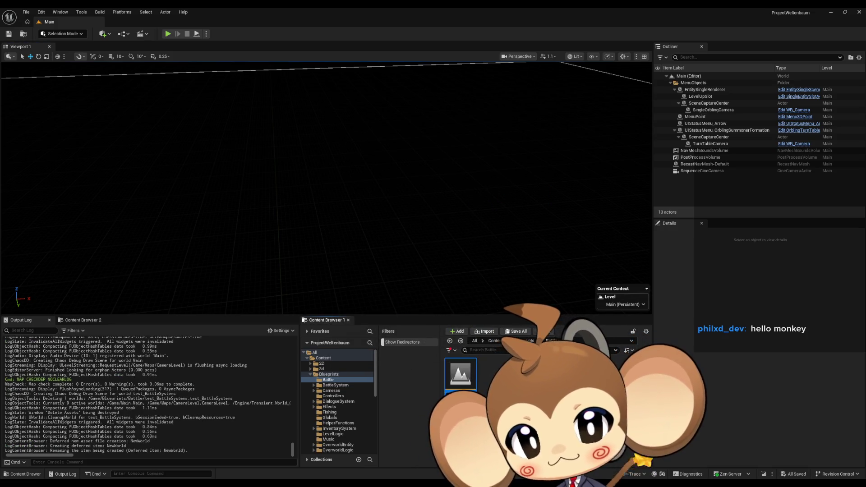
key(Return)
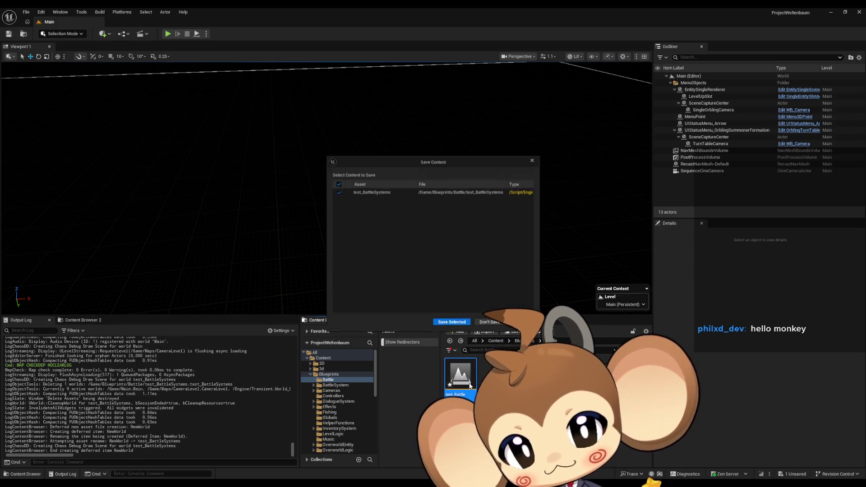
click(453, 324)
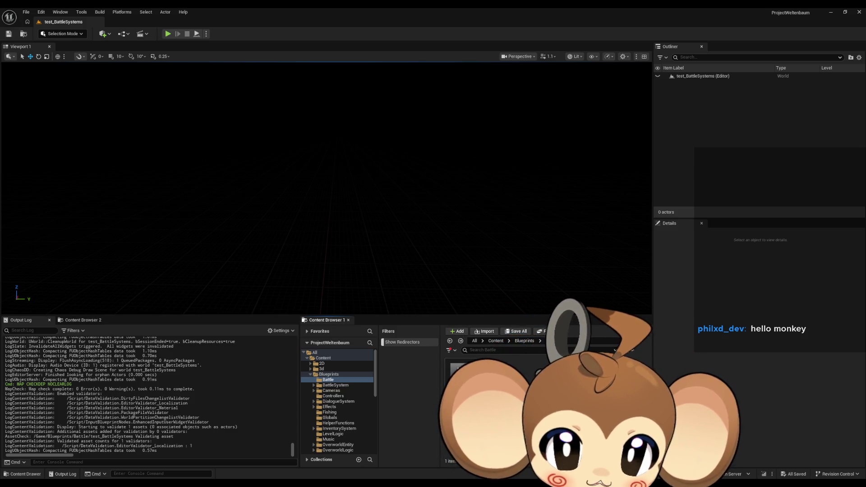
- Create the BattleSystemsController Blueprint from Abstract_Controller (searched 'cont abs') and open it
right_click(503, 397)
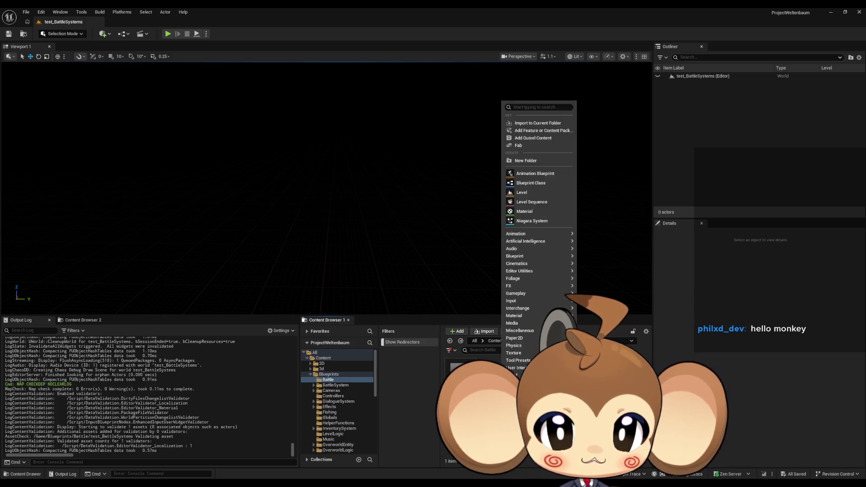
click(534, 185)
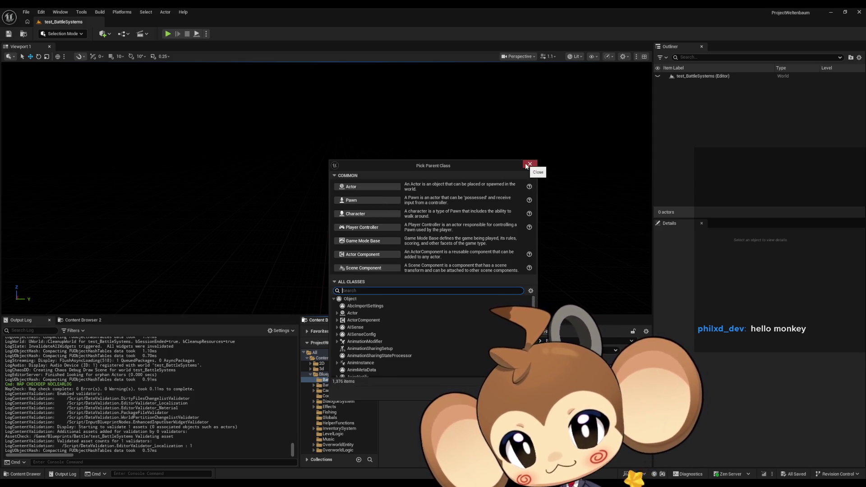
text(con)
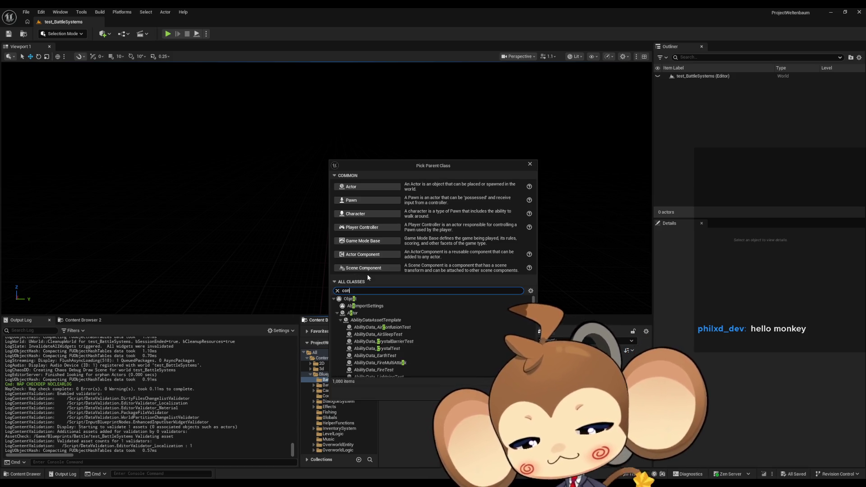
text(t abs)
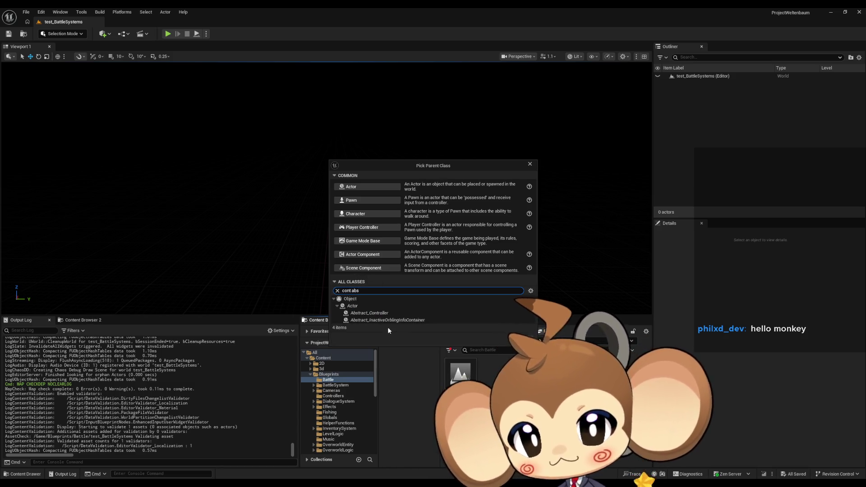
click(390, 314)
click(495, 338)
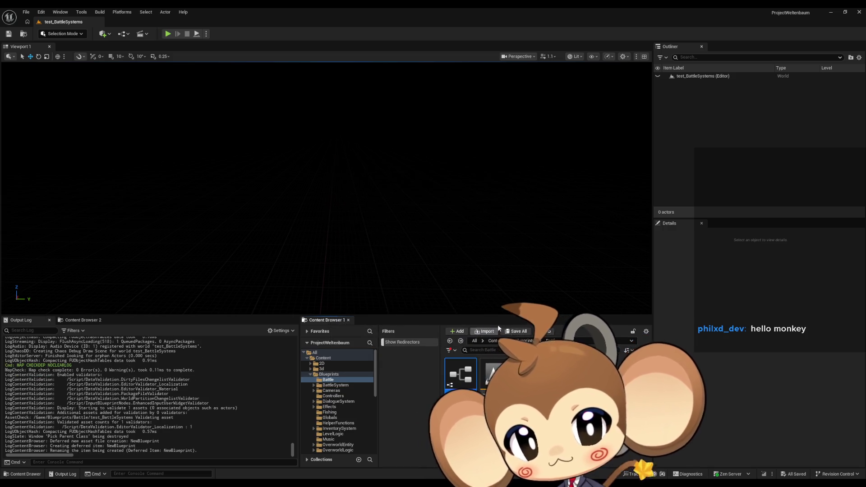
text(Bat)
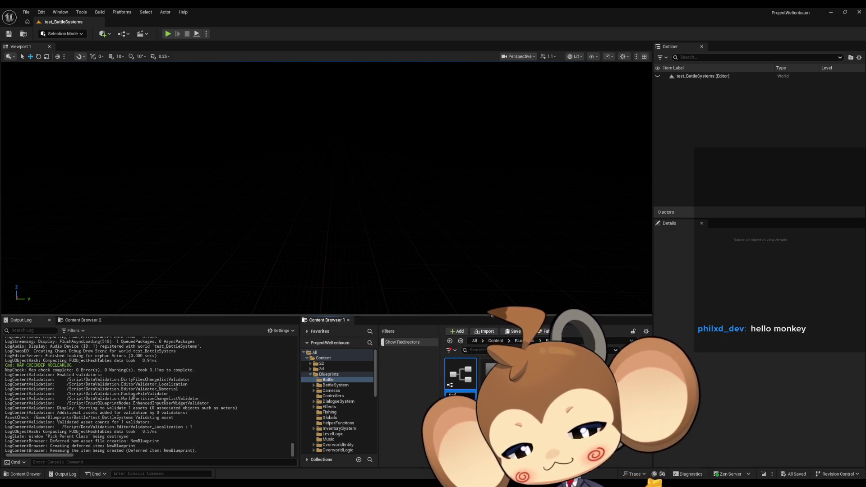
text(tleSyste)
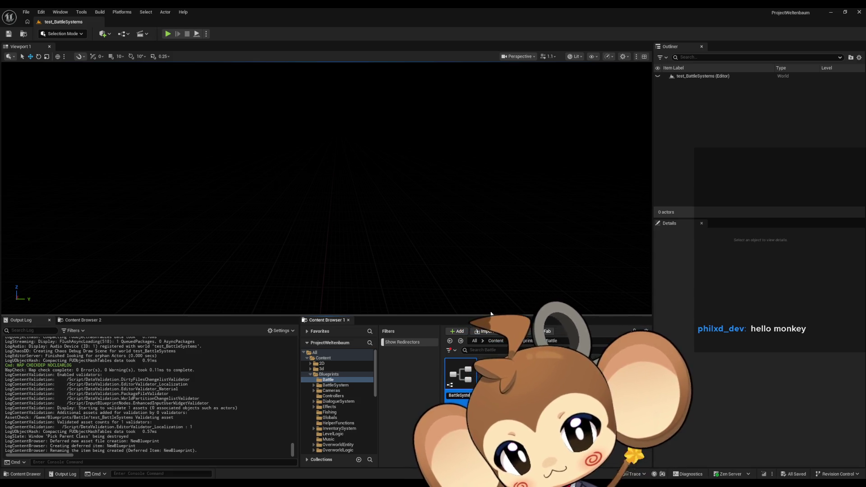
text(msController)
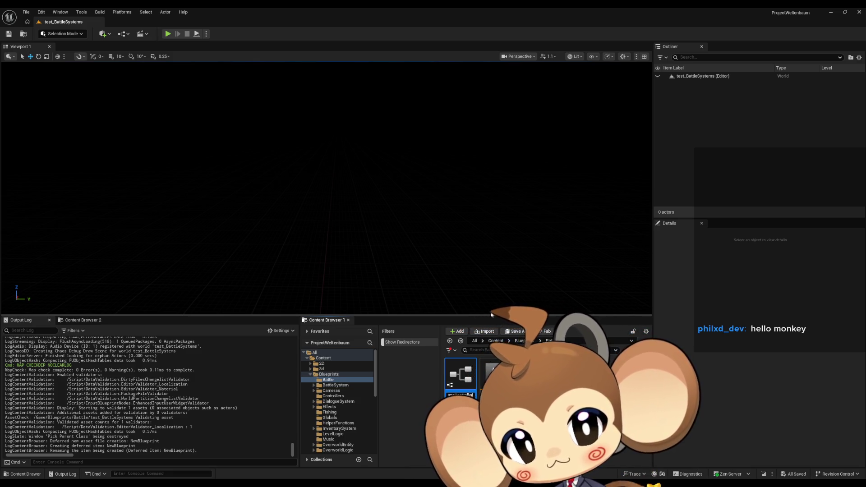
key(Return)
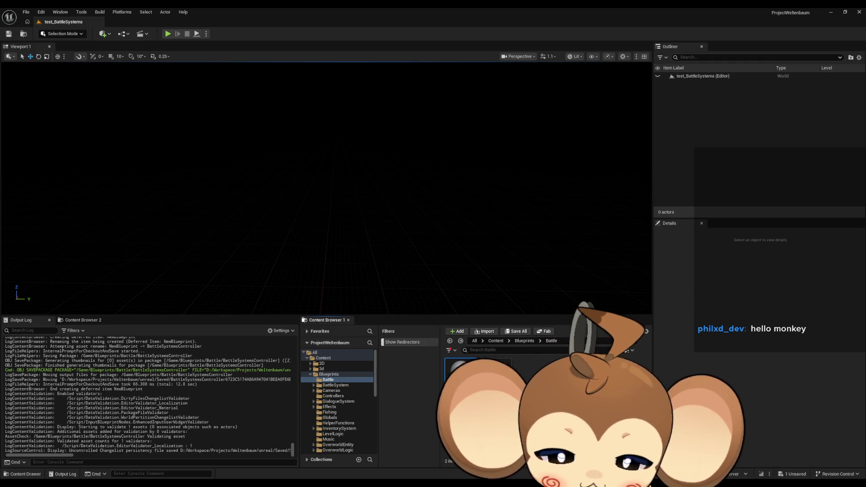
double_click(456, 377)
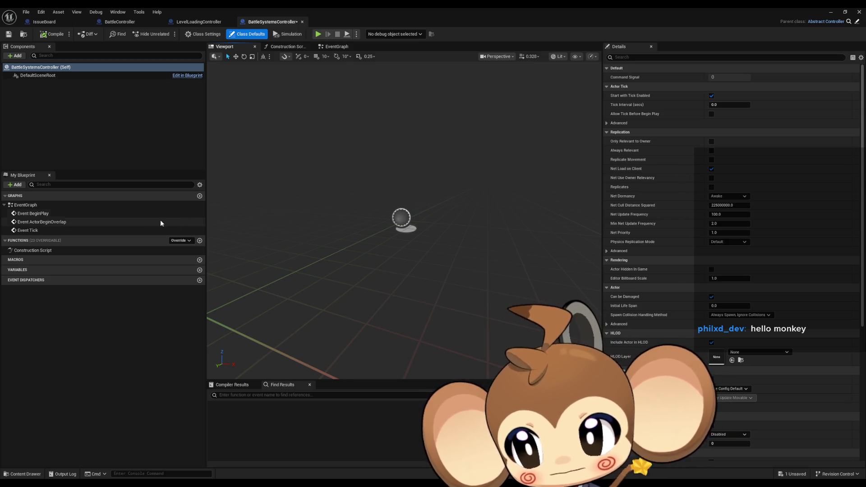
- Shift the BattleSystemsController viewport view, then go to the LevelLoadingController Blueprint
drag(478, 230, 478, 219)
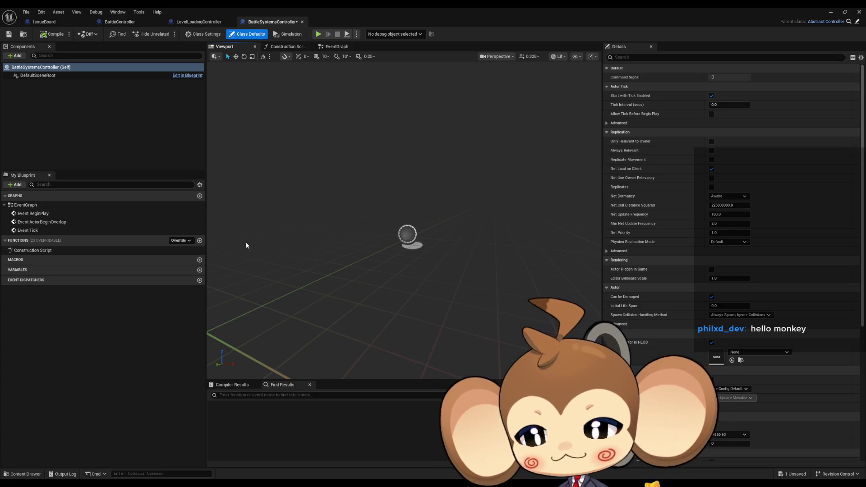
click(198, 21)
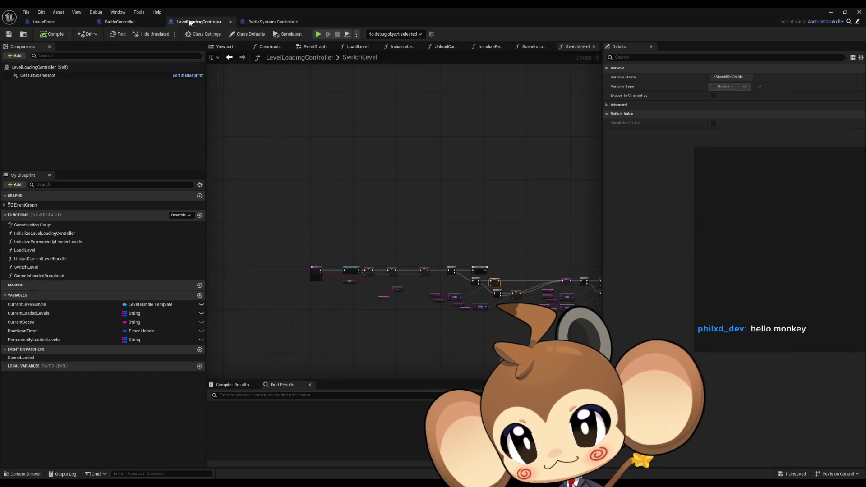
- Clear the SwitchLevel selection and move to BattleController's 1_ExplosionDoneListener graph
scroll(328, 253, up, 2)
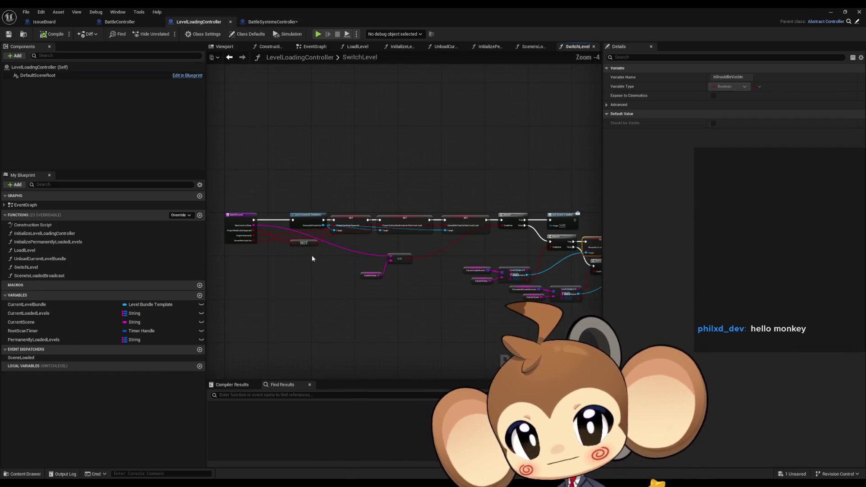
click(353, 285)
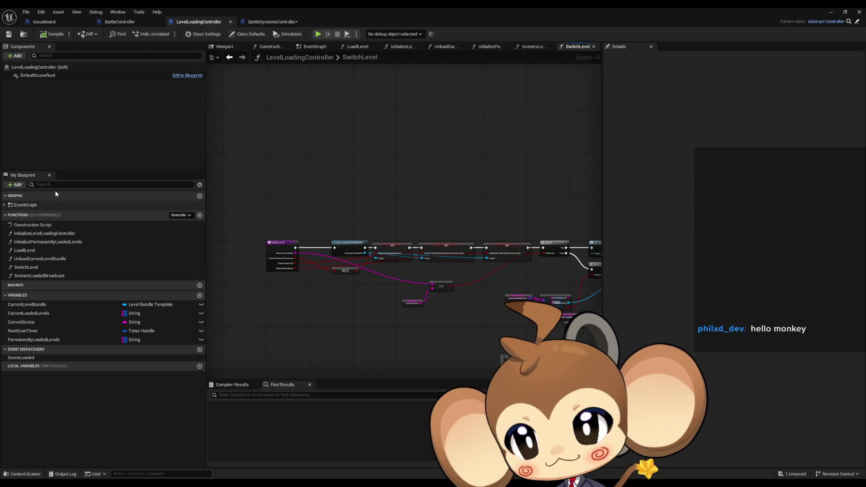
click(118, 23)
scroll(491, 294, down, 4)
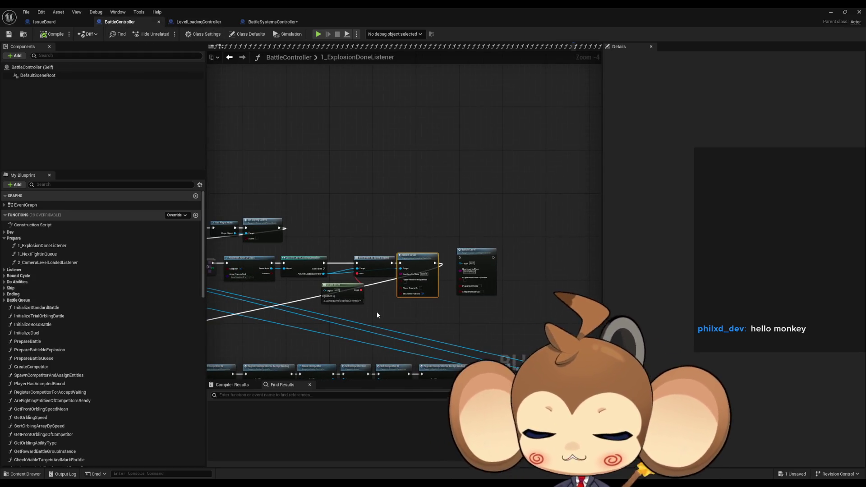
drag(377, 312, 629, 333)
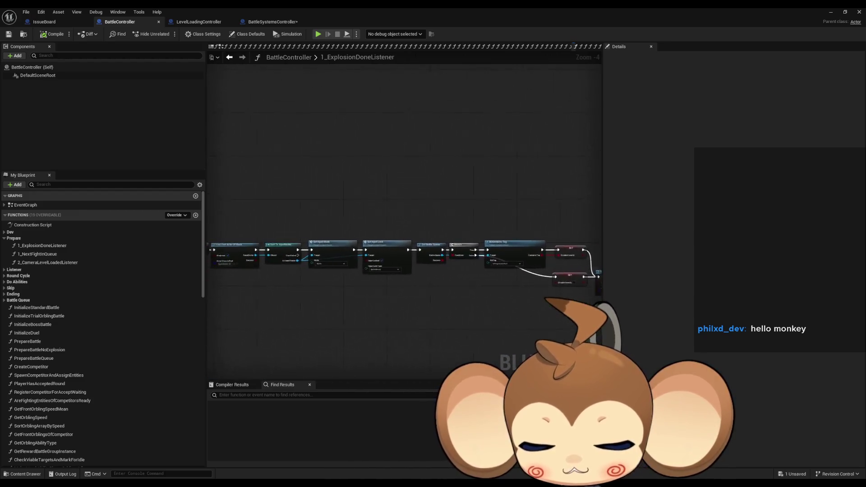
scroll(377, 317, up, 4)
- Select the Find First Actor, Cast, Set Input Mode and remaining 1_ExplosionDoneListener nodes
drag(369, 319, 291, 310)
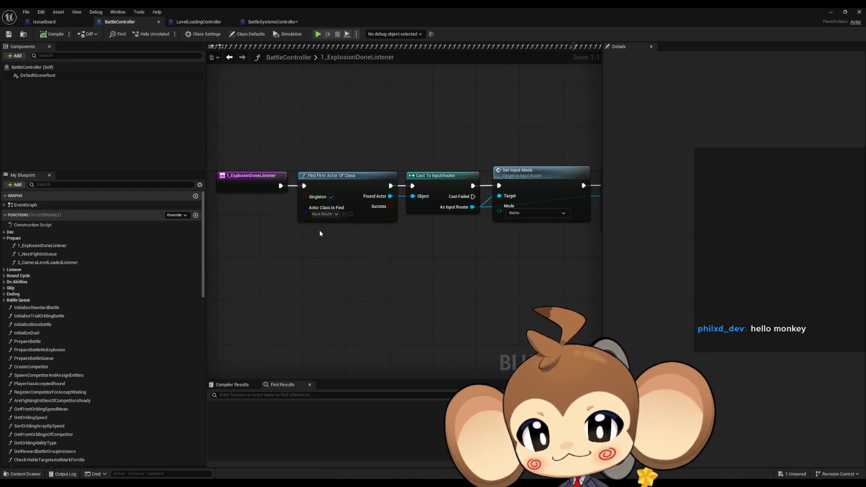
mouse_move(344, 140)
mouse_down()
mouse_move(468, 215)
mouse_move(551, 242)
mouse_move(391, 247)
mouse_up()
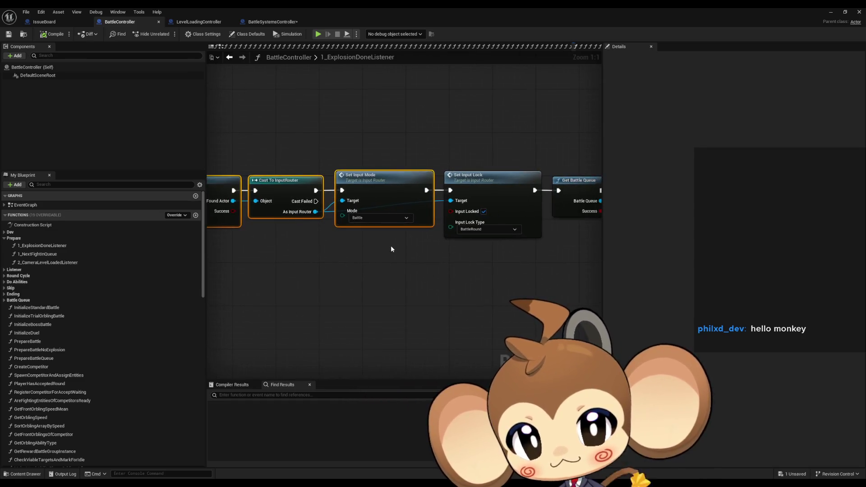
scroll(390, 271, down, 12)
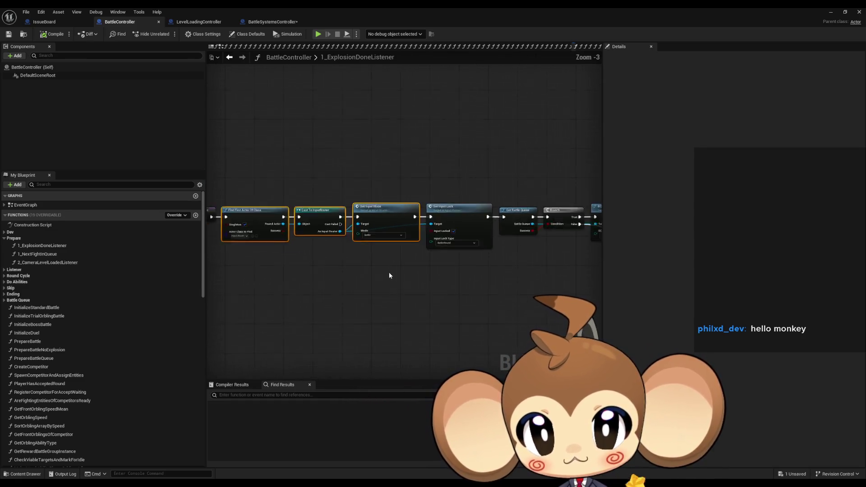
mouse_move(386, 276)
mouse_down()
mouse_move(274, 259)
mouse_move(574, 331)
mouse_up()
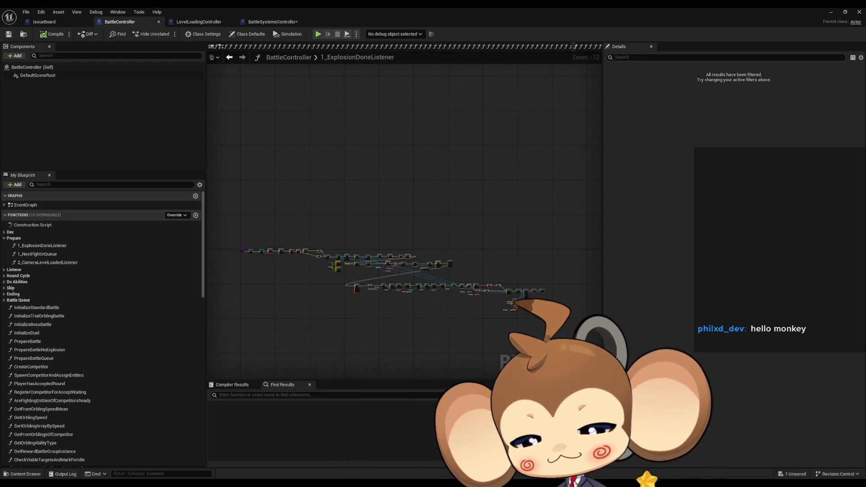
click(208, 22)
click(279, 22)
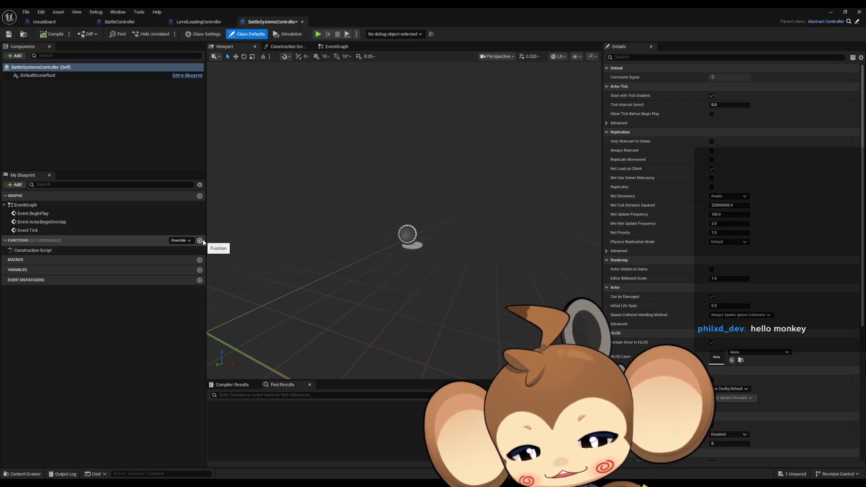
- Add a function from the Functions + button and name it InitializeBattle, correcting a typo
click(200, 241)
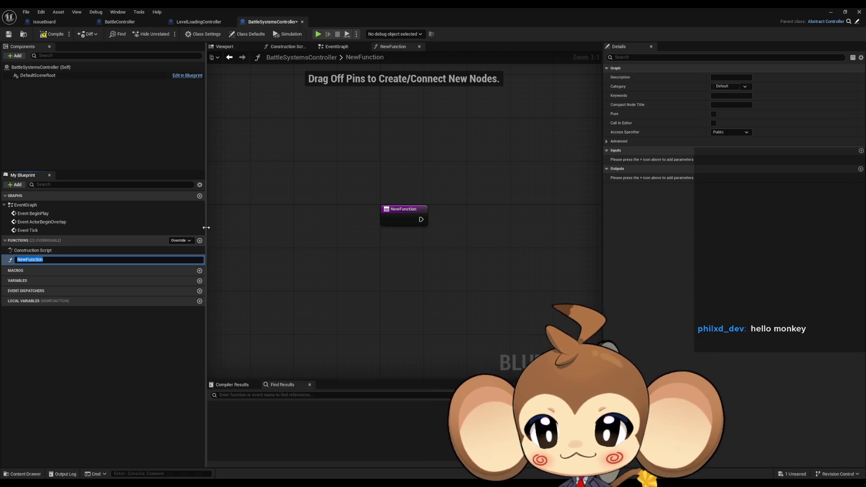
text(iNITI)
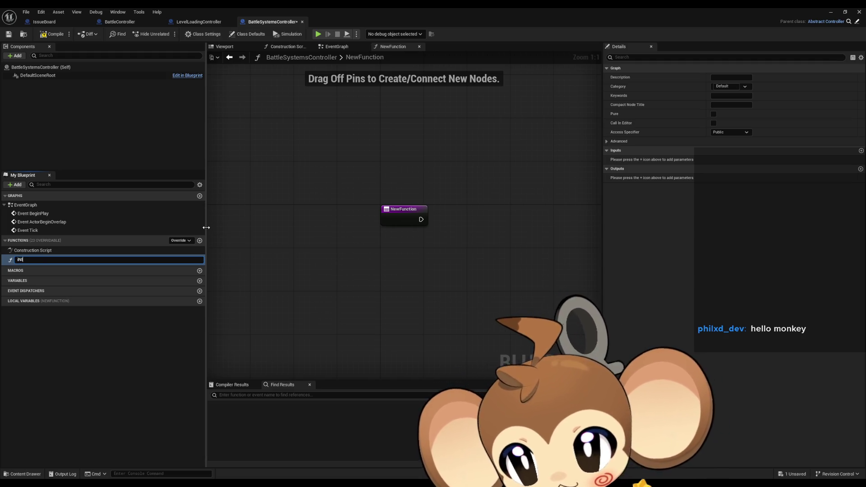
key(ctrl+a)
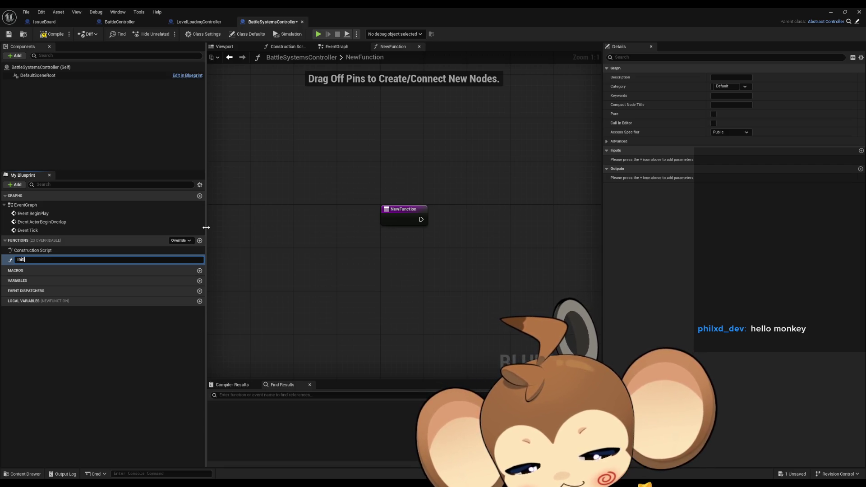
text(alize)
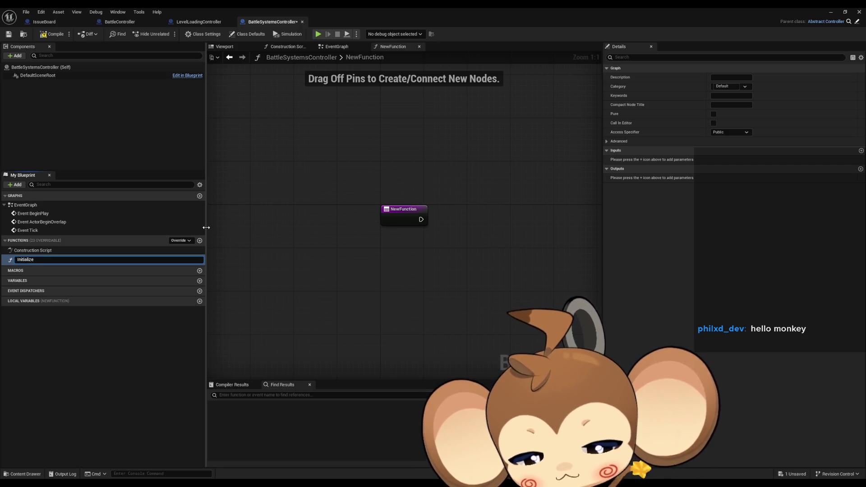
text(Battle)
key(Return)
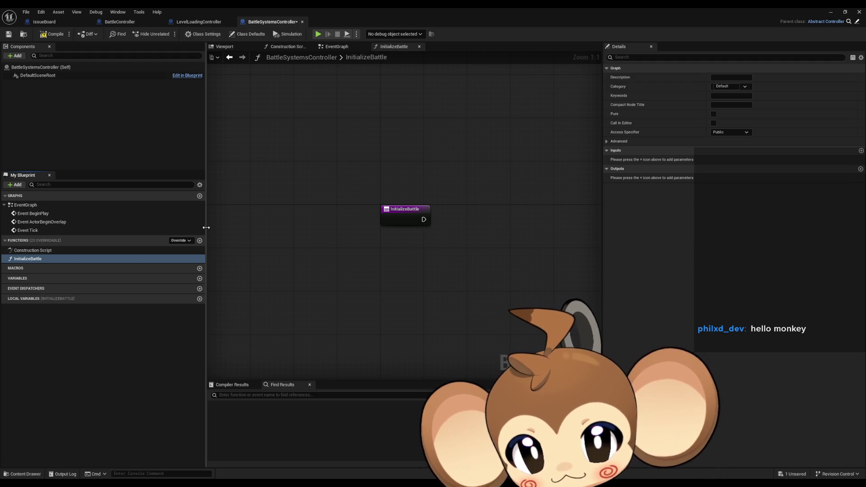
- Paste the copied battle-setup nodes into the InitializeBattle graph and move them down-right
click(140, 24)
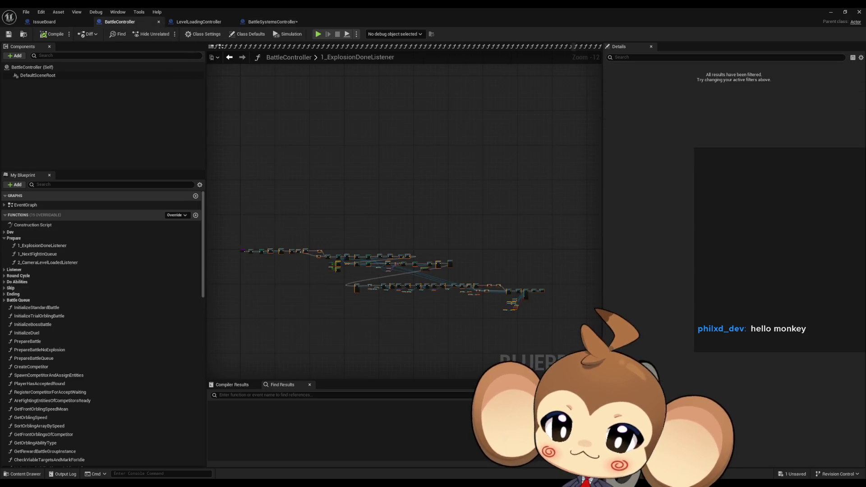
scroll(312, 254, up, 2)
click(262, 22)
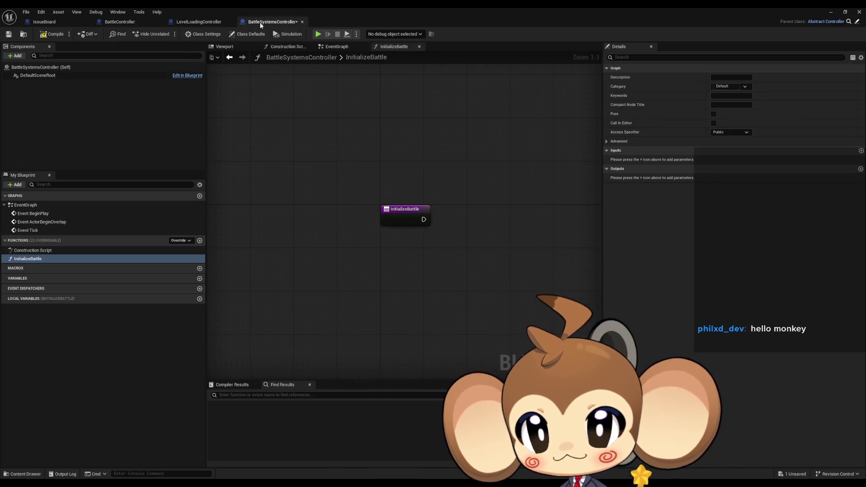
scroll(397, 267, down, 6)
key(ctrl+v)
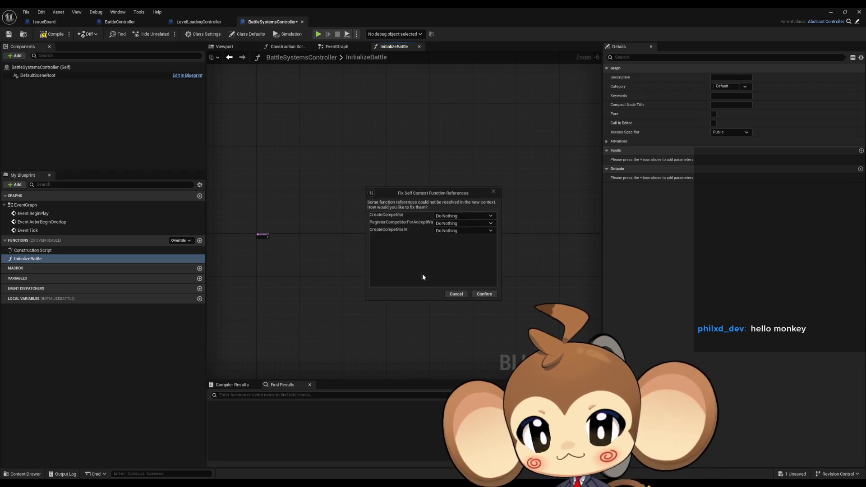
click(484, 294)
drag(417, 243, 500, 273)
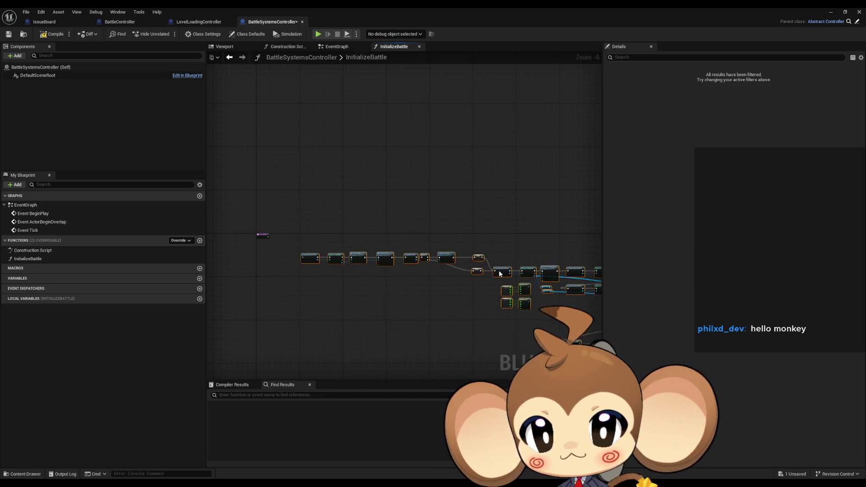
- Pan along the pasted chain past Find First Actor to the Set Input Mode and Lock nodes
scroll(386, 270, up, 5)
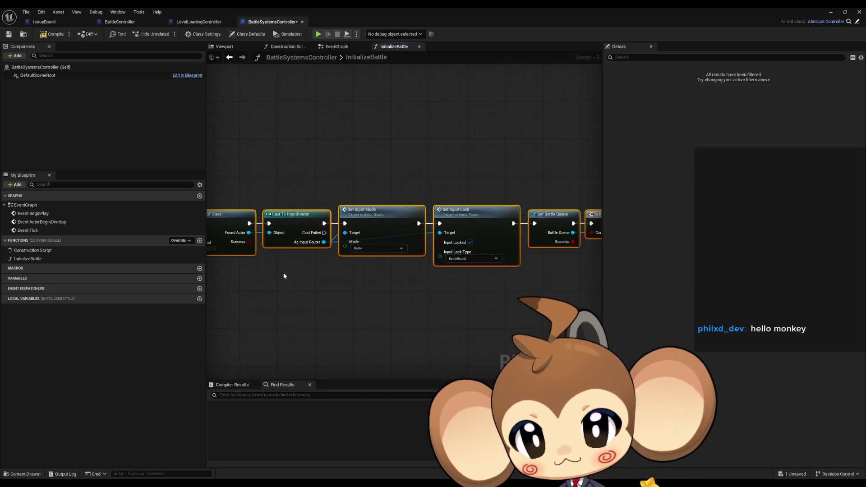
drag(284, 276, 391, 269)
click(372, 262)
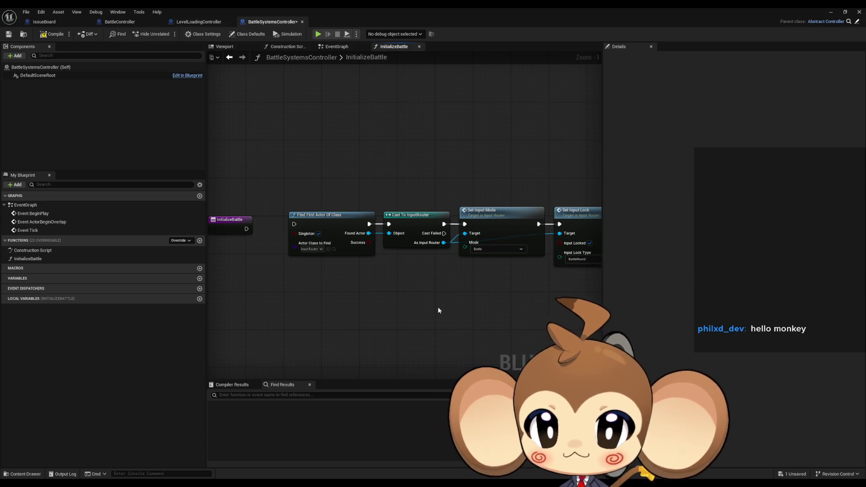
scroll(433, 302, down, 10)
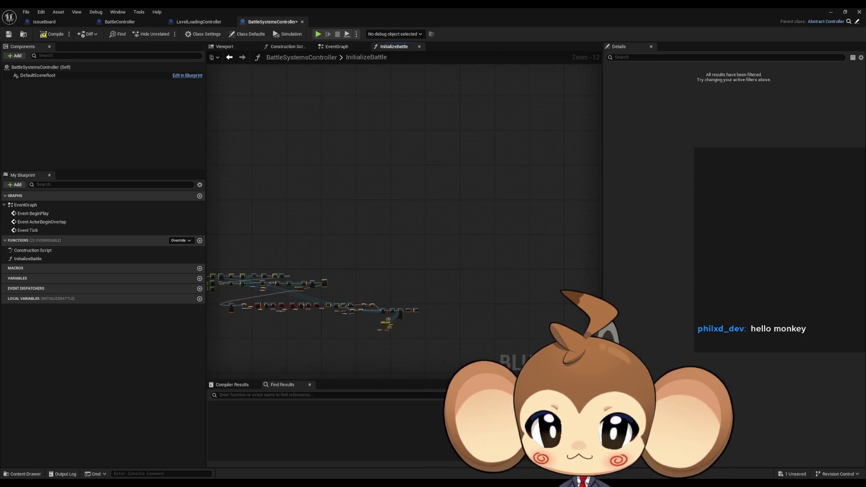
scroll(400, 281, up, 12)
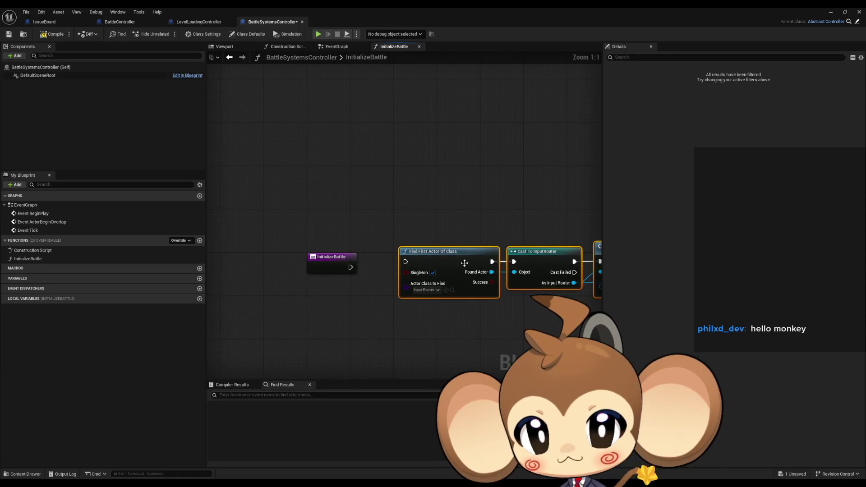
drag(464, 263, 448, 265)
click(476, 347)
- Select the Get Battle Queue node and bring up its node actions
drag(500, 327, 346, 312)
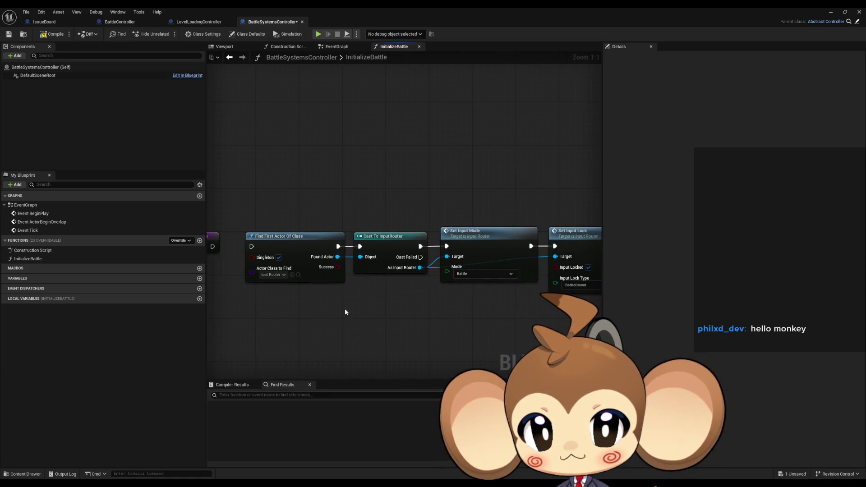
click(488, 232)
mouse_move(548, 198)
mouse_down()
mouse_move(339, 202)
mouse_move(426, 315)
mouse_move(332, 296)
mouse_up()
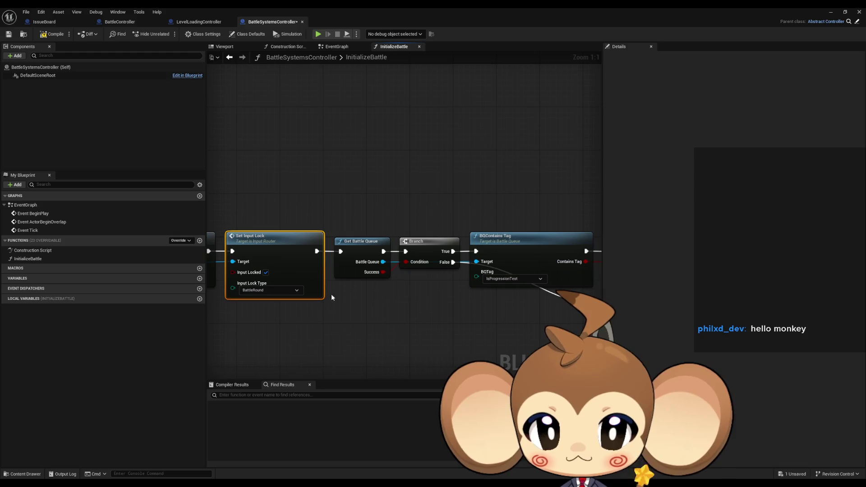
drag(351, 201, 393, 290)
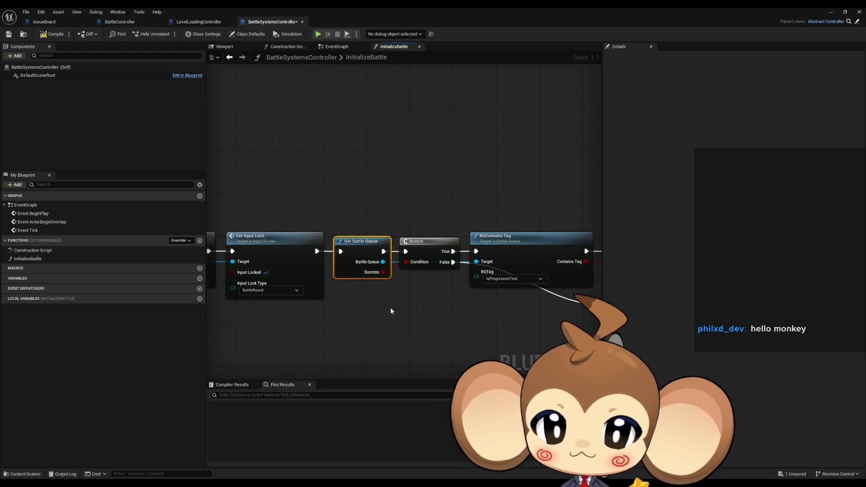
right_click(365, 245)
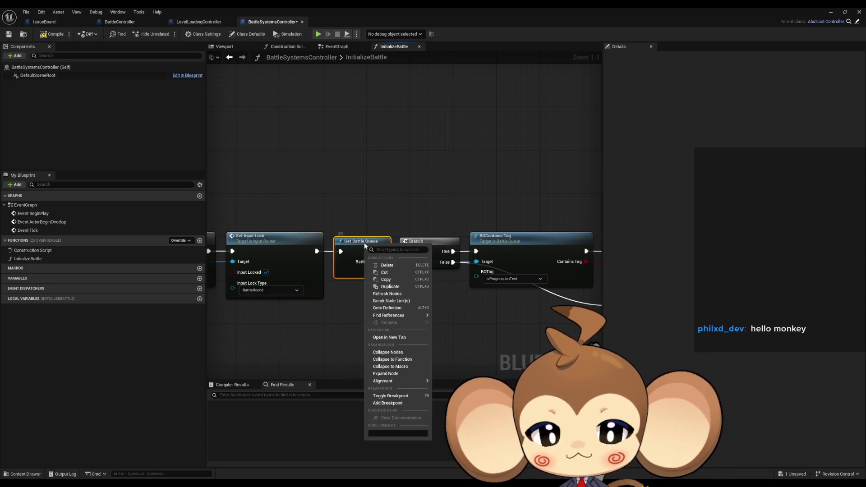
- Open GetBattleQueue in its function library and rename it GetBattleQueue_old
mouse_move(419, 316)
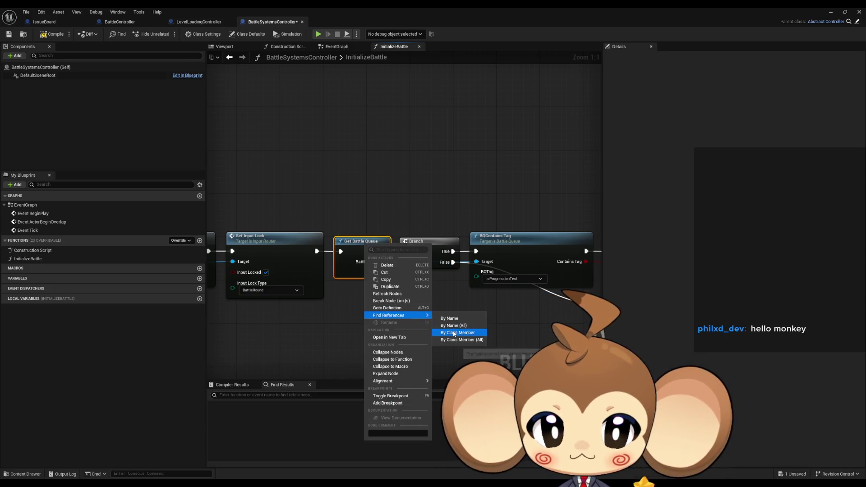
click(420, 335)
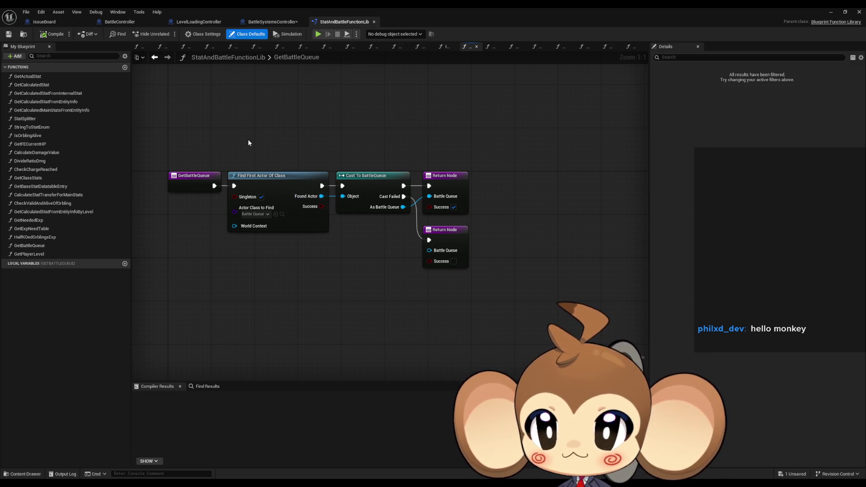
click(75, 245)
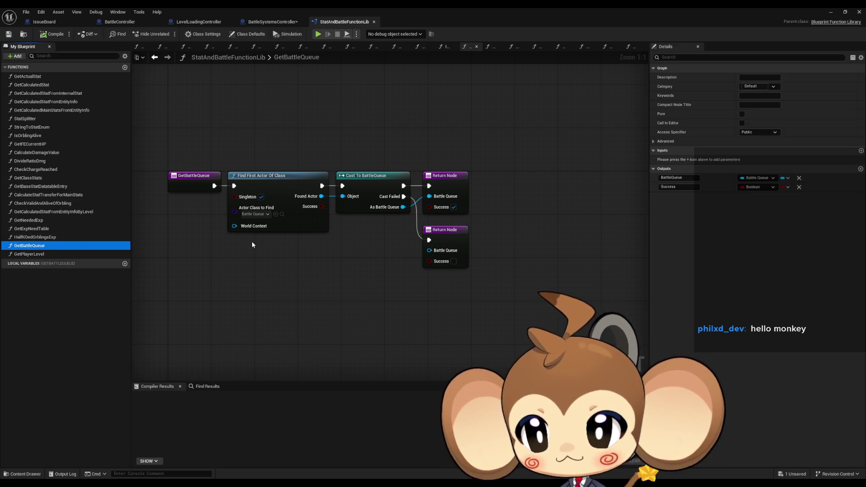
key(F2)
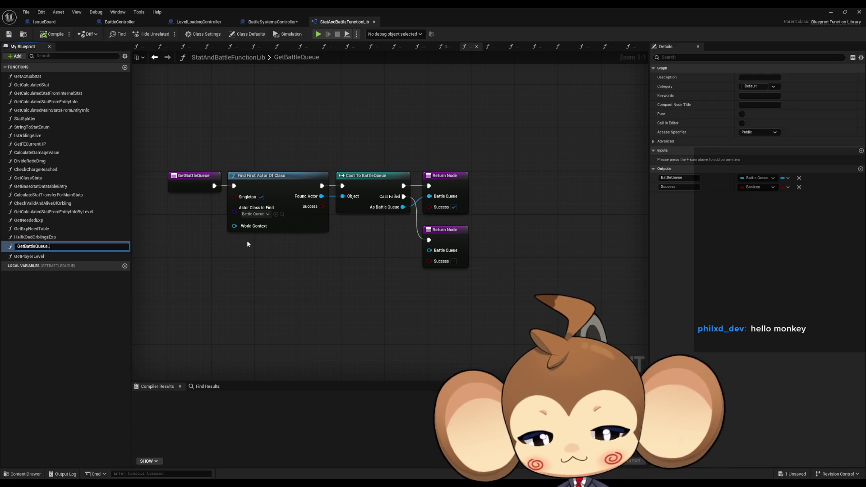
text(old)
key(Return)
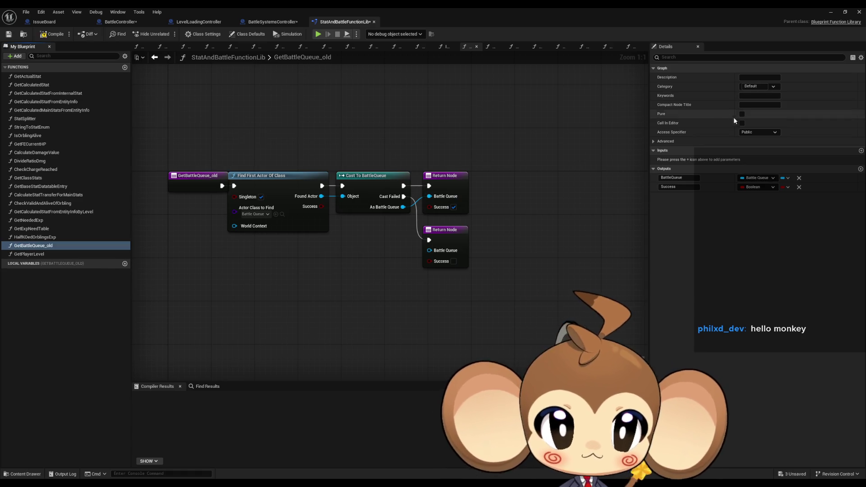
- Flag GetBattleQueue_old as deprecated, then compile and save the library
click(663, 141)
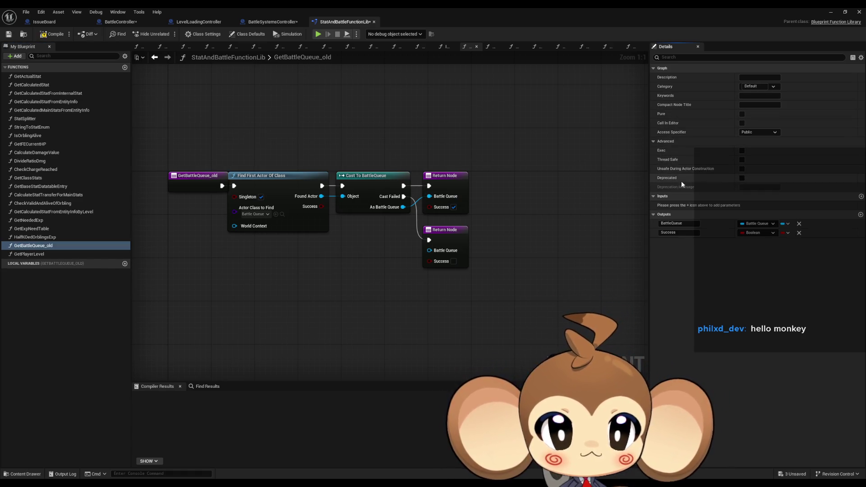
click(742, 177)
click(45, 37)
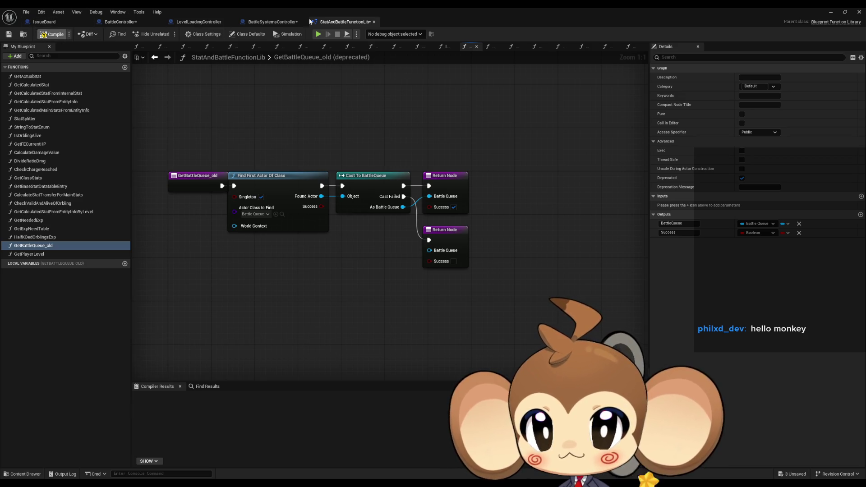
click(271, 23)
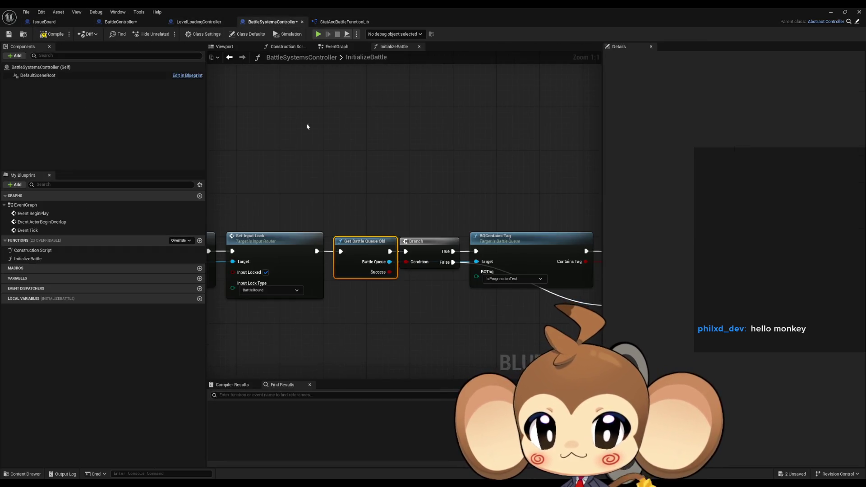
click(360, 211)
drag(355, 196, 426, 272)
scroll(468, 270, down, 2)
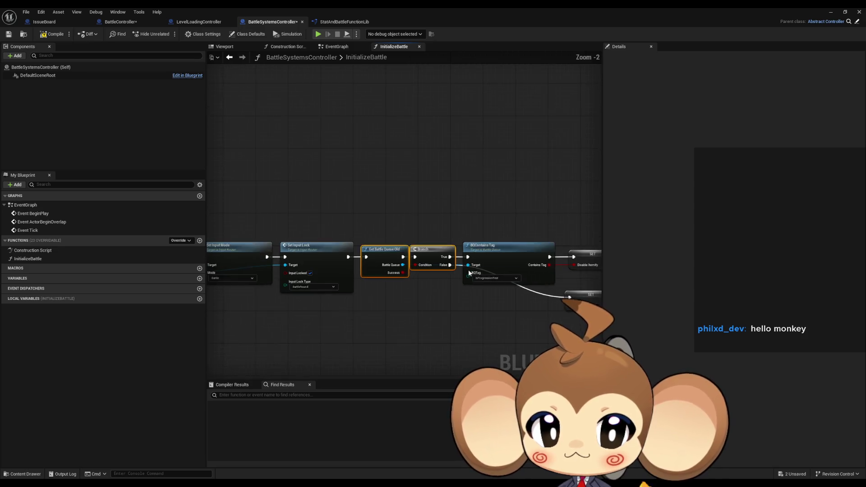
scroll(464, 282, up, 2)
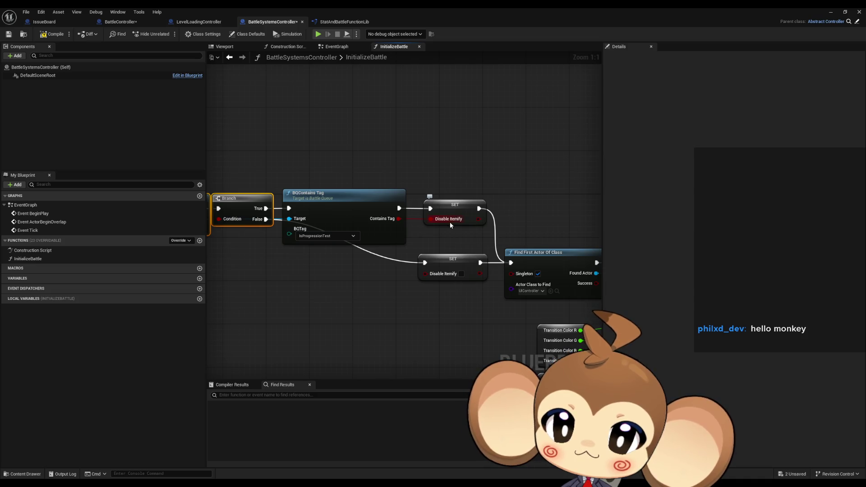
mouse_move(307, 165)
mouse_down()
mouse_move(301, 151)
mouse_move(287, 188)
mouse_up()
scroll(479, 289, down, 12)
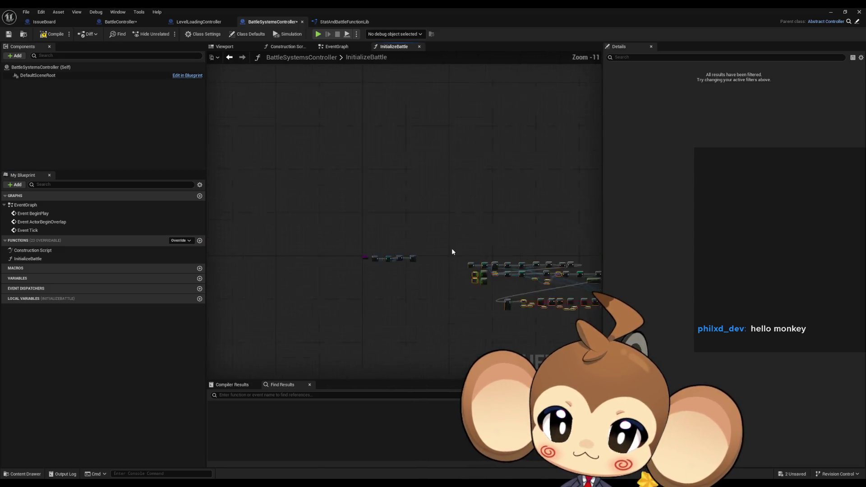
scroll(453, 251, up, 10)
scroll(504, 283, down, 2)
scroll(451, 255, up, 2)
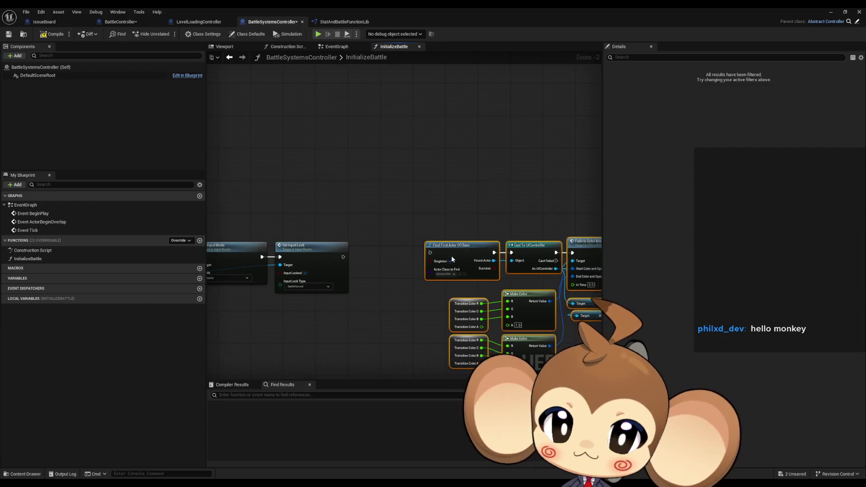
mouse_move(398, 211)
mouse_down()
mouse_move(453, 194)
mouse_move(362, 145)
mouse_up()
scroll(379, 191, up, 1)
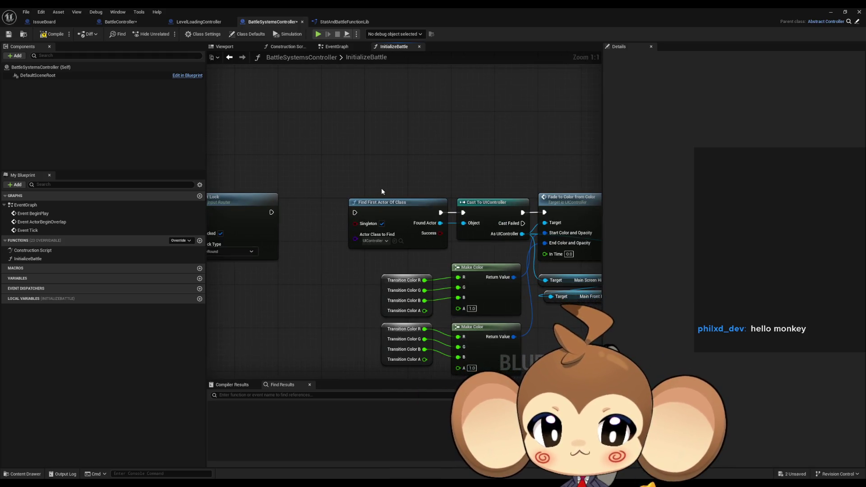
scroll(381, 188, up, 1)
drag(414, 184, 360, 157)
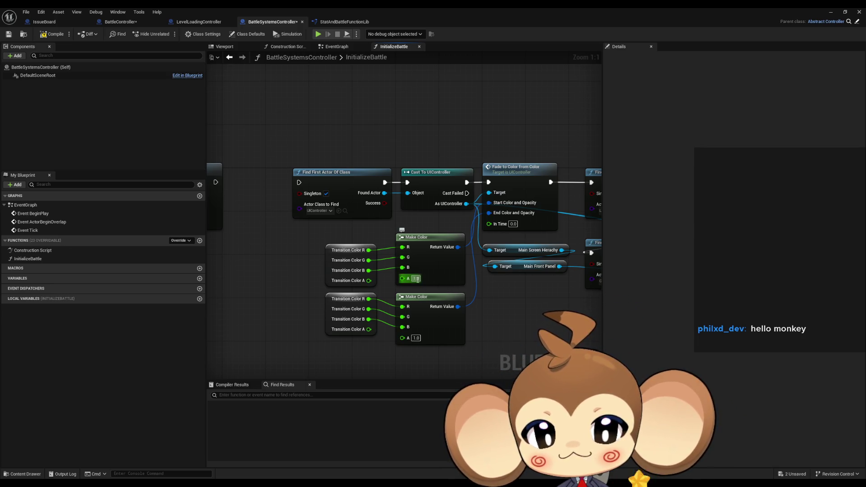
scroll(436, 221, down, 5)
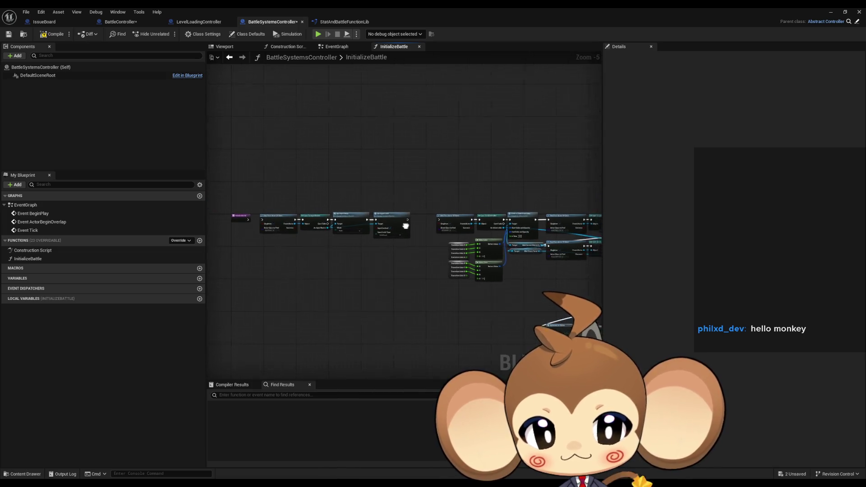
scroll(422, 219, up, 3)
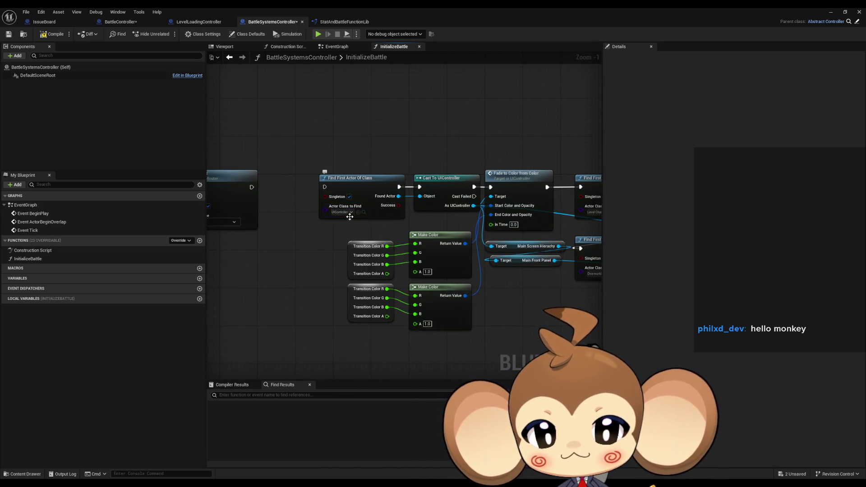
drag(348, 215, 331, 220)
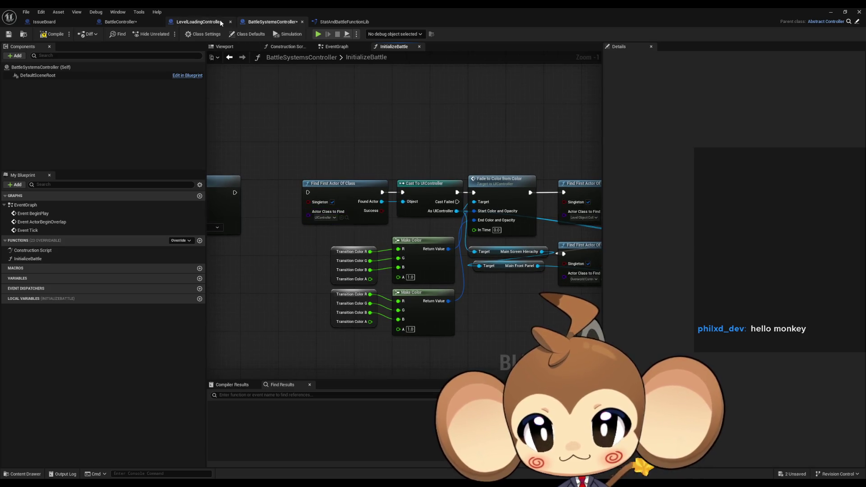
click(131, 22)
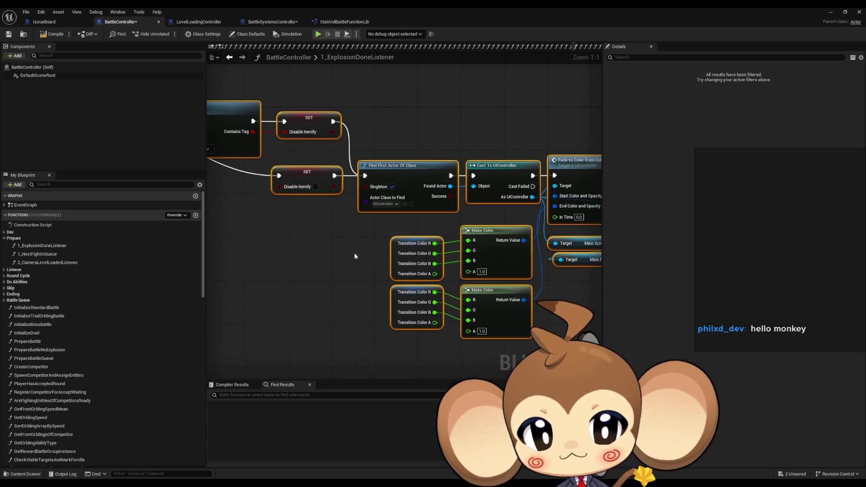
- Find all class references to TransitionColor and open its first use in PrepareBattle
click(392, 253)
right_click(392, 253)
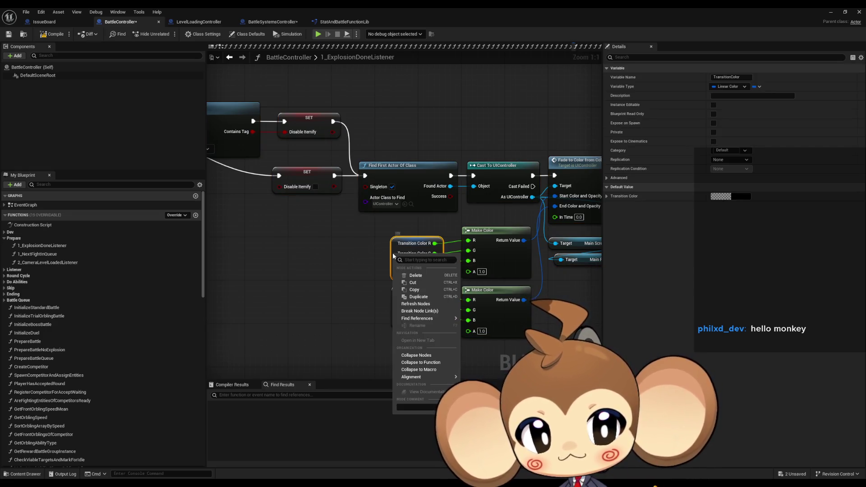
mouse_move(433, 318)
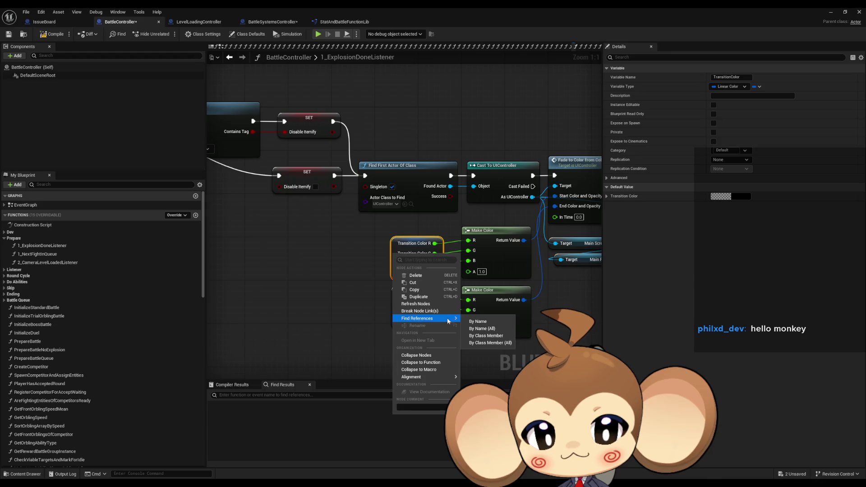
click(498, 337)
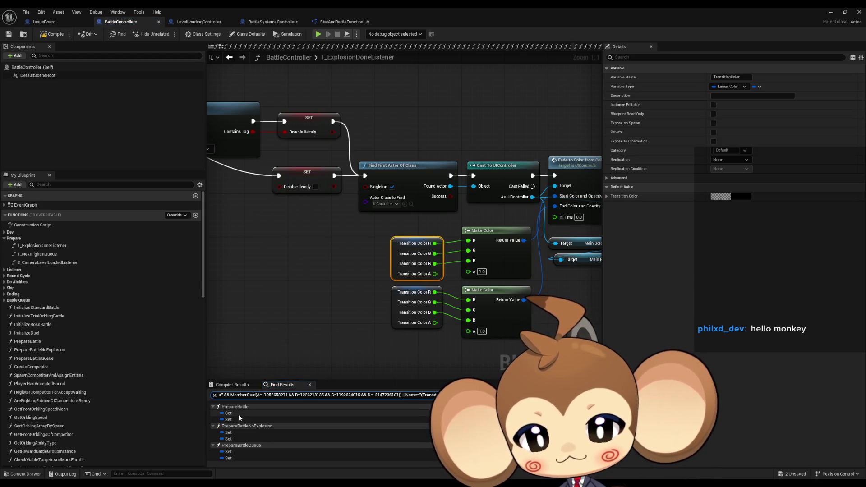
click(238, 414)
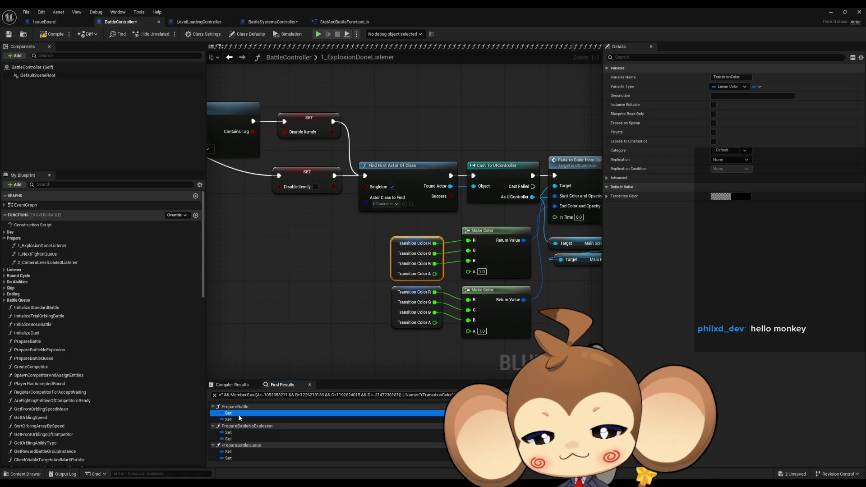
- Look over the PrepareBattle graph, then return to BattleSystemsController
scroll(385, 332, down, 10)
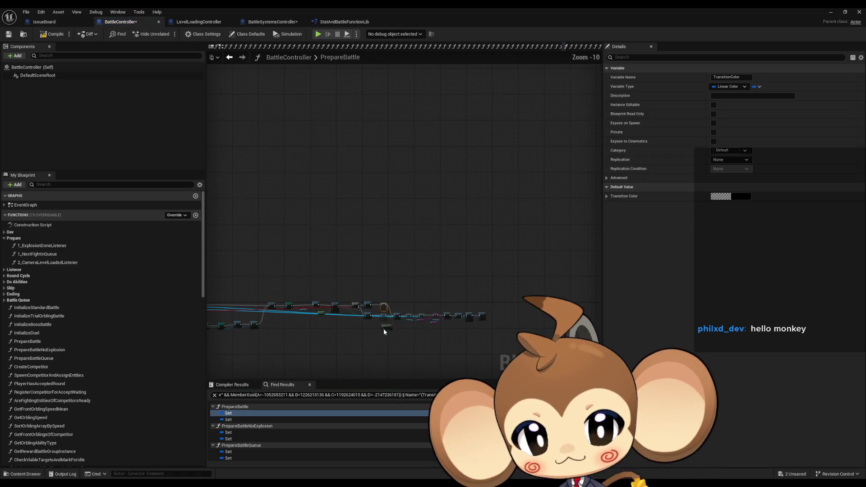
click(288, 341)
drag(288, 341, 516, 304)
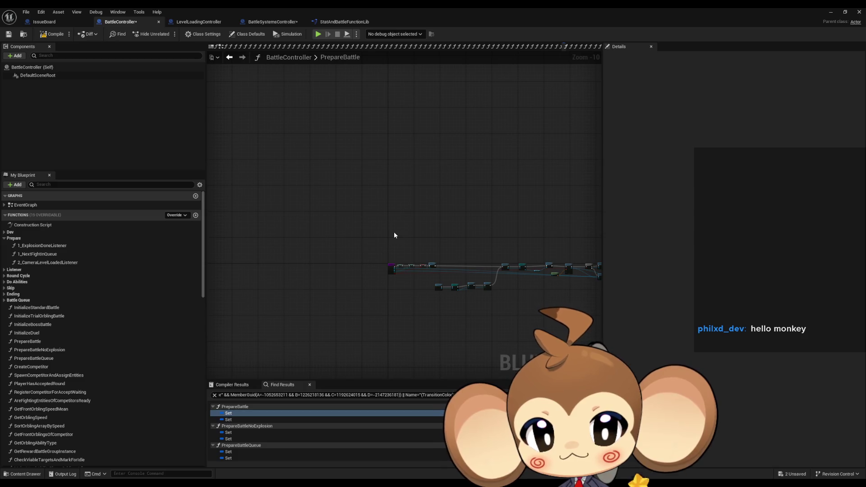
drag(394, 231, 453, 318)
mouse_move(397, 251)
mouse_down()
mouse_move(221, 257)
mouse_move(257, 248)
mouse_up()
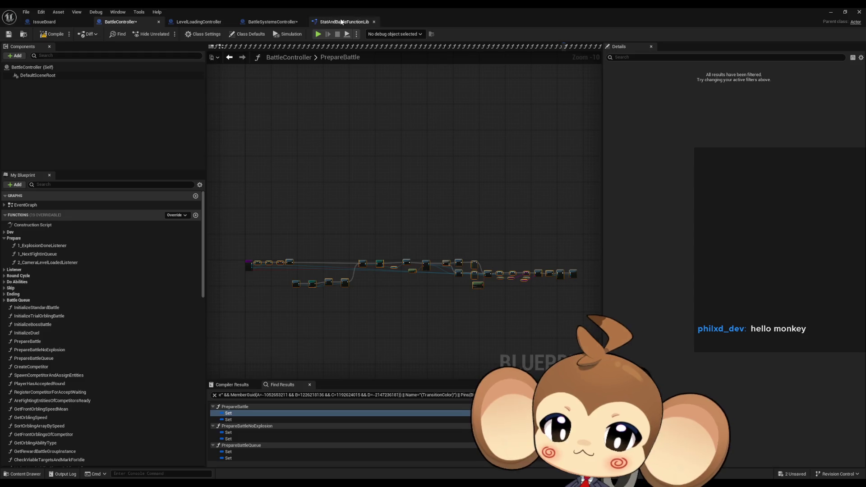
click(273, 23)
scroll(310, 137, down, 11)
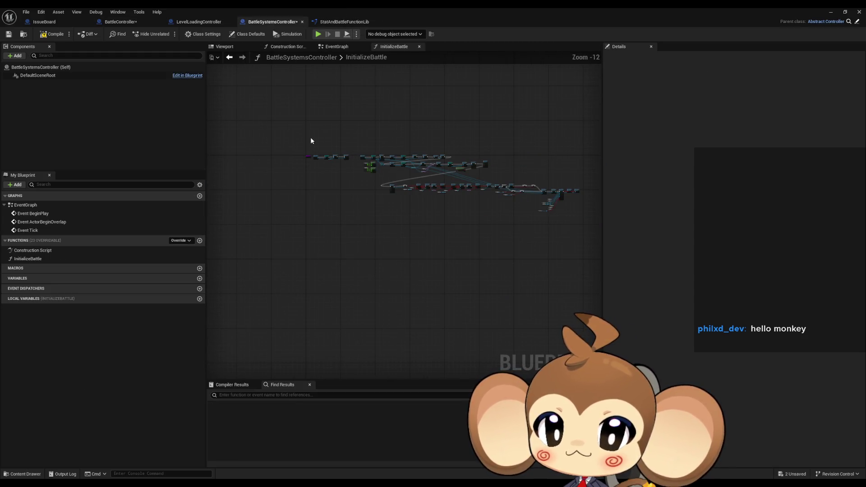
- Delete every node after the InitializeBattle entry node
mouse_move(310, 137)
mouse_down()
mouse_move(514, 224)
mouse_move(596, 247)
mouse_up()
scroll(356, 195, up, 10)
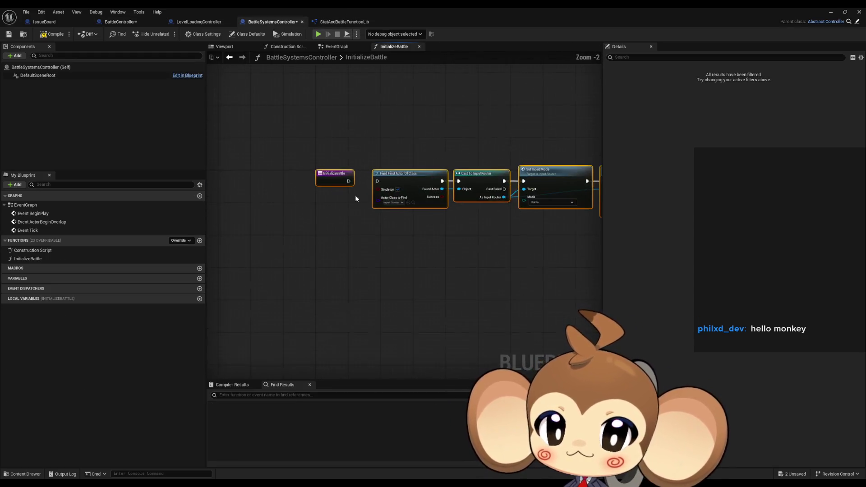
key(Delete)
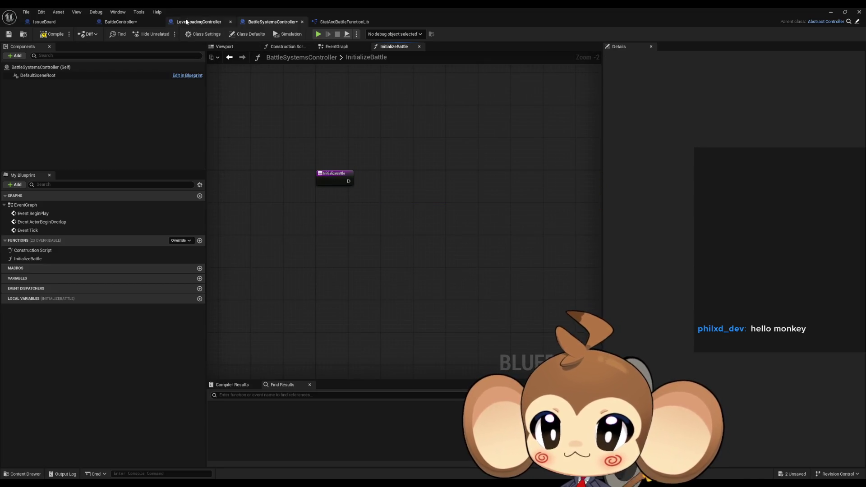
- Back in the level editor, create a new folder inside Blueprints/Battle
click(136, 22)
scroll(266, 266, up, 11)
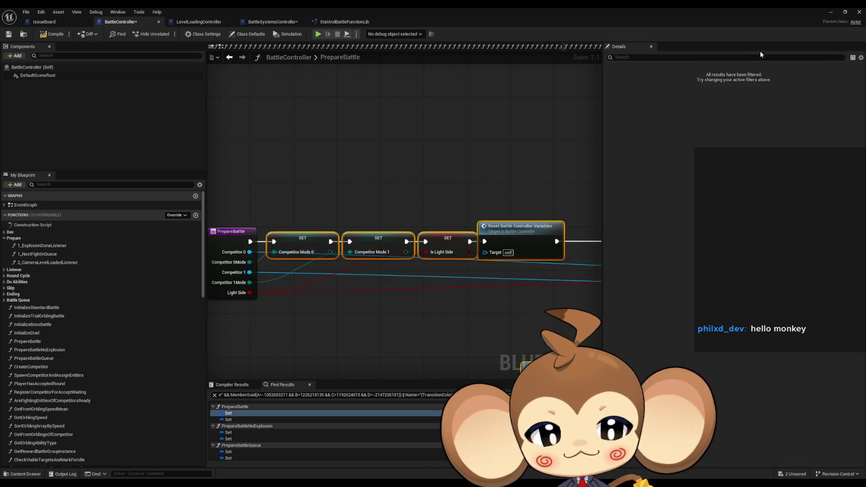
click(830, 13)
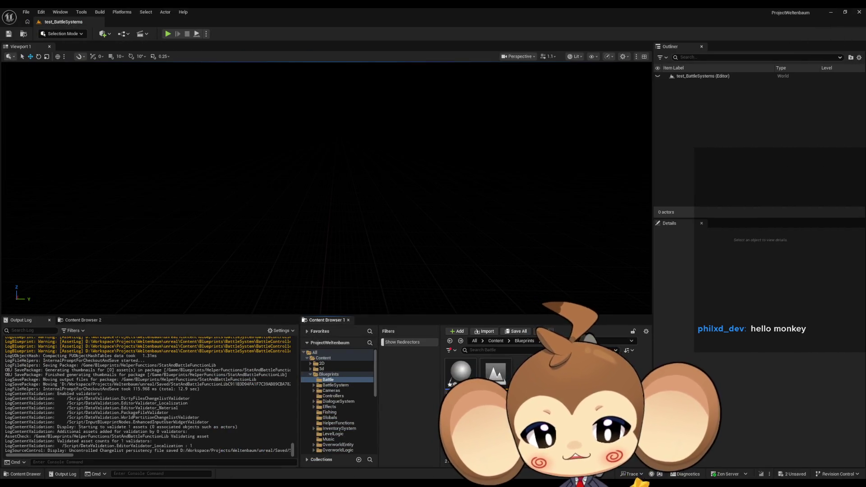
right_click(561, 361)
click(587, 177)
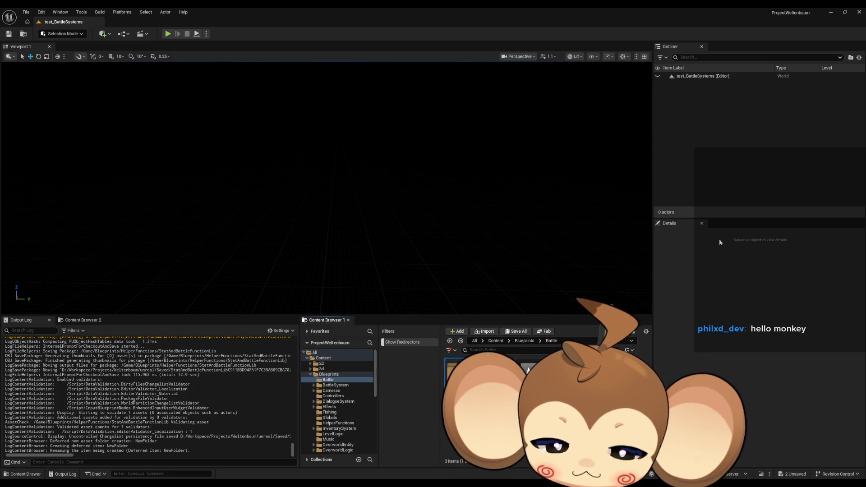
- Name the folder BaseStats and add a PrimaryDataAsset blueprint called BattleEntity_BaseStatsTemplate
key(Return)
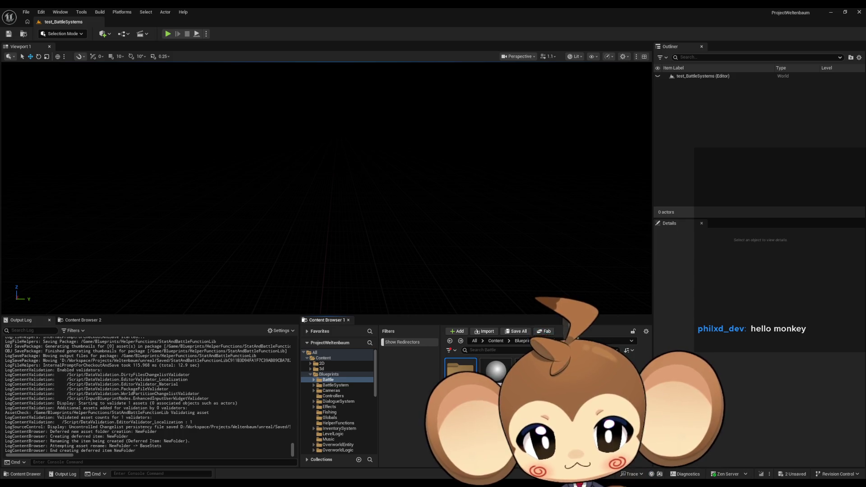
key(Return)
right_click(466, 392)
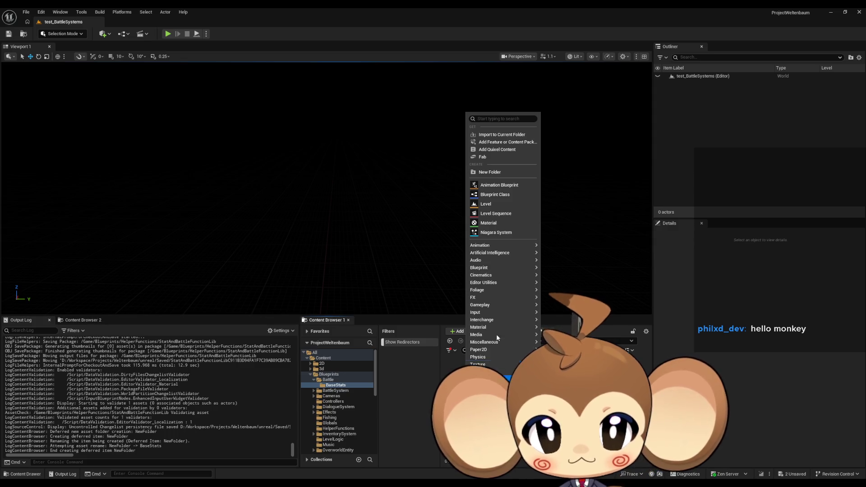
click(492, 195)
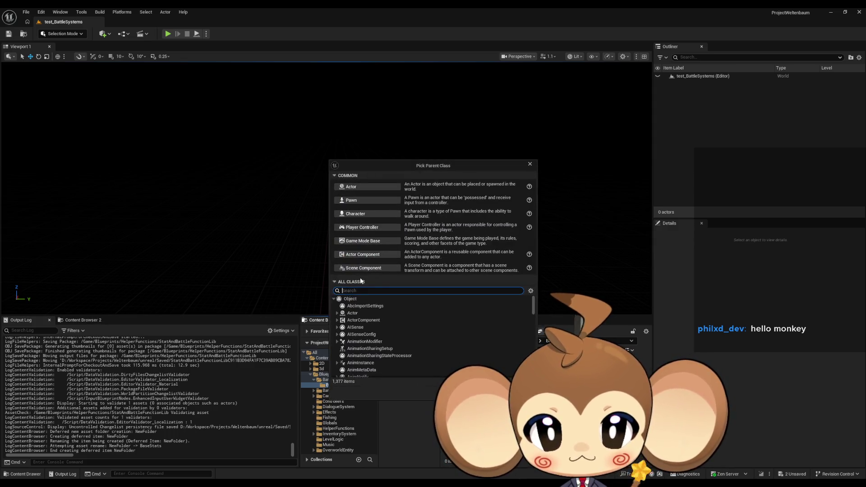
text(prim ass)
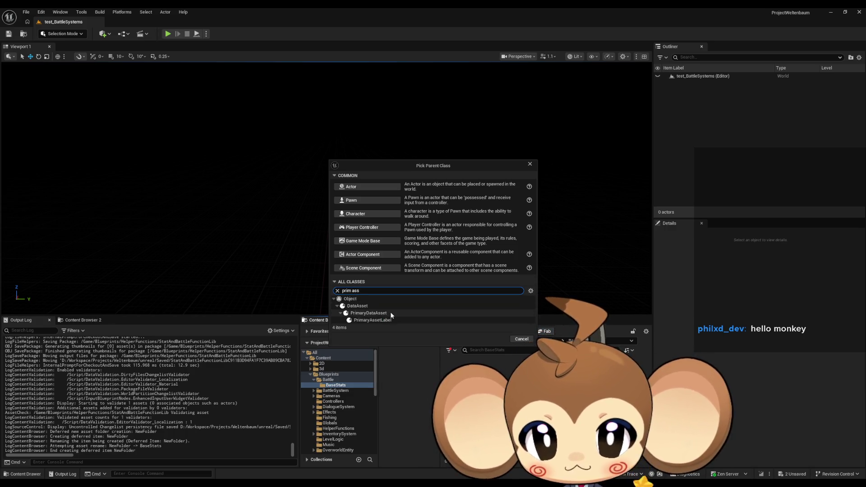
click(389, 315)
click(495, 339)
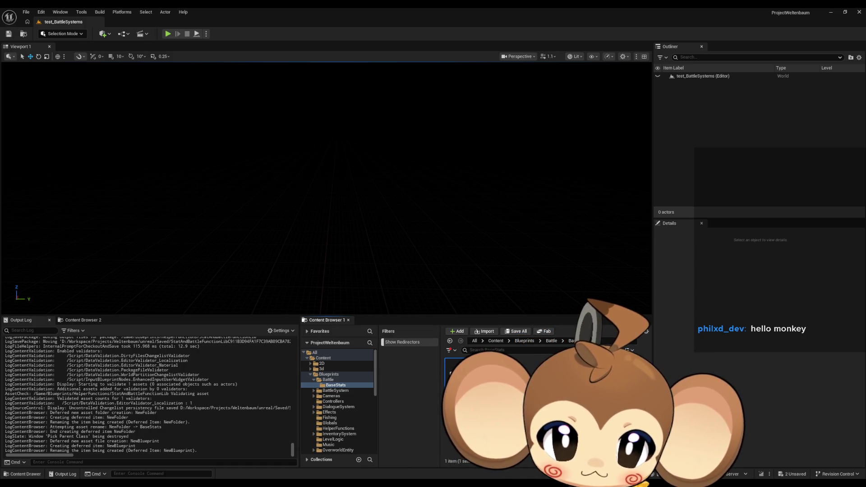
key(Return)
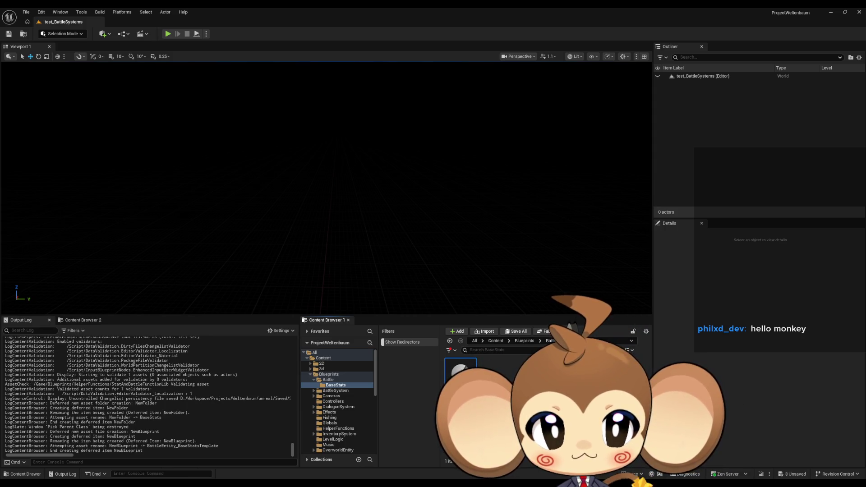
- Compile BattleEntity_BaseStatsTemplate and go back up to the Blueprints folder
double_click(461, 375)
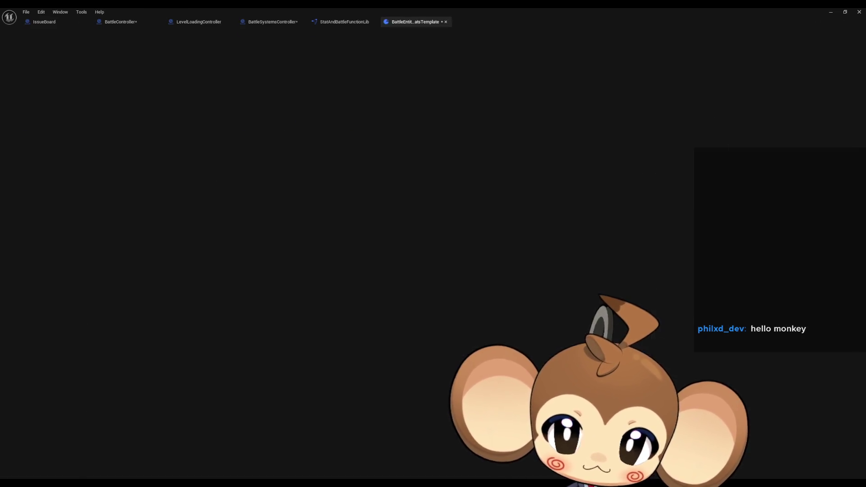
click(45, 35)
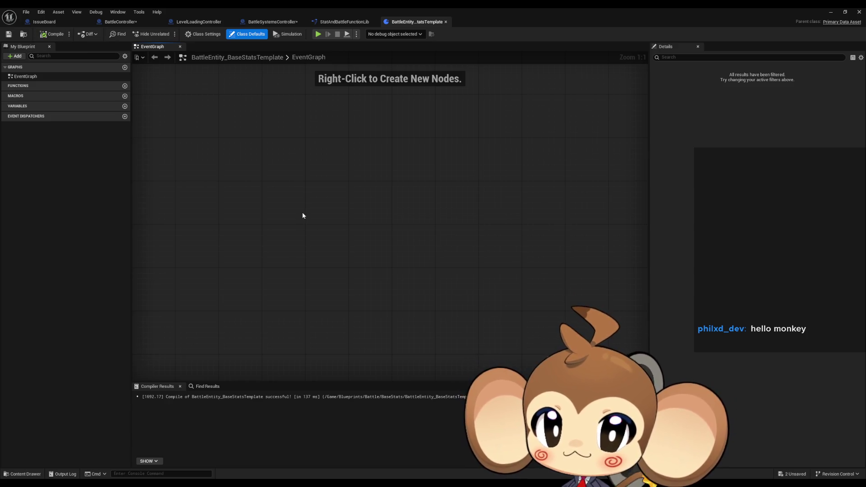
double_click(336, 8)
click(518, 342)
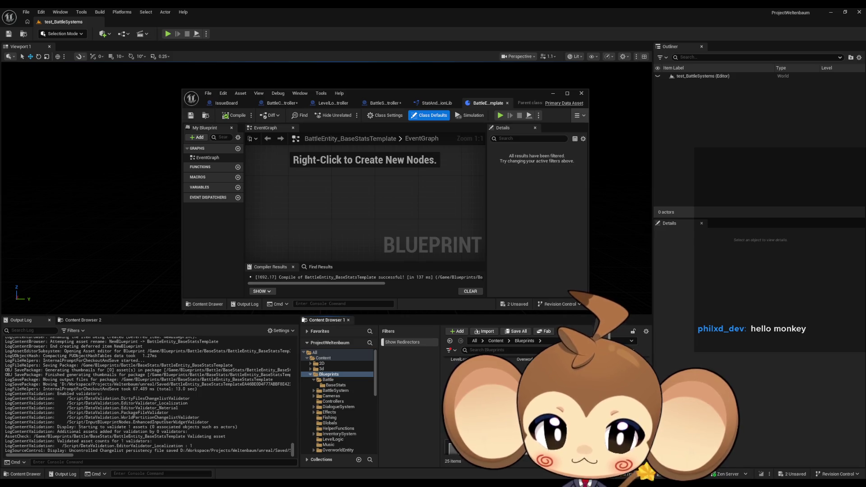
- Open Abstract_InternalStat from the Stats folder in its own enlarged window, then close it
double_click(496, 406)
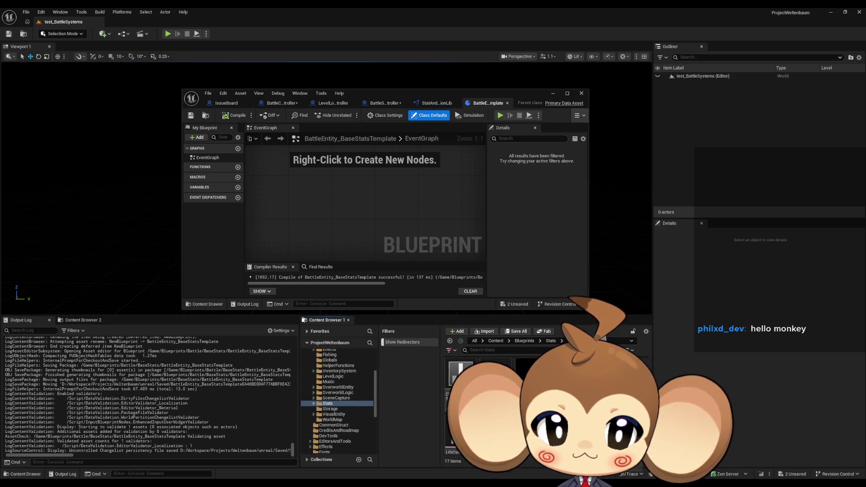
double_click(524, 366)
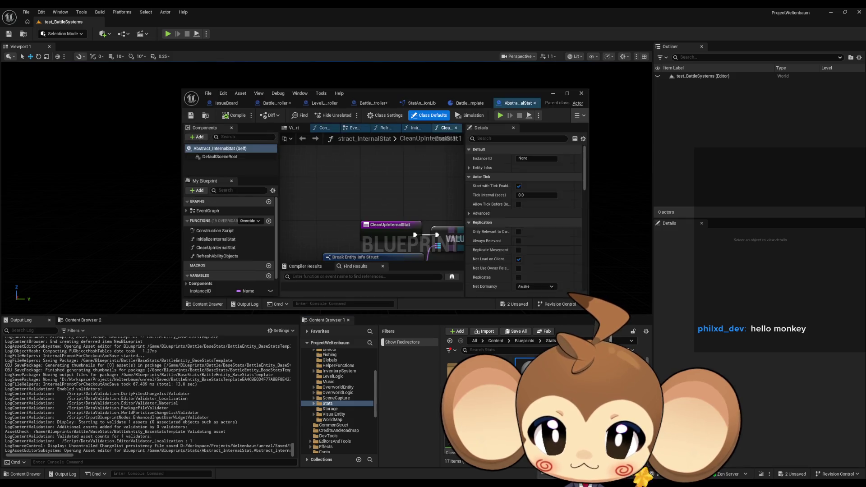
mouse_move(519, 103)
mouse_down()
mouse_move(628, 156)
mouse_move(517, 73)
mouse_up()
mouse_move(732, 220)
mouse_down()
mouse_move(733, 333)
mouse_move(735, 256)
mouse_up()
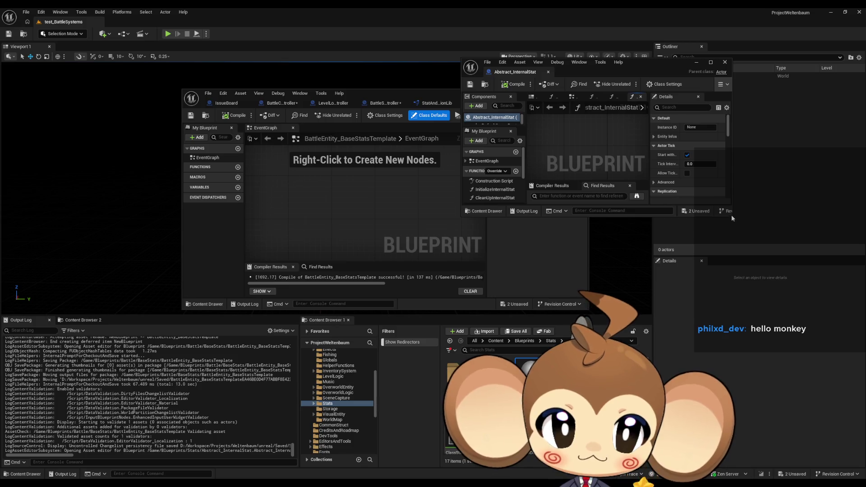
mouse_move(732, 220)
mouse_down()
mouse_move(808, 298)
mouse_move(848, 419)
mouse_move(853, 464)
mouse_up()
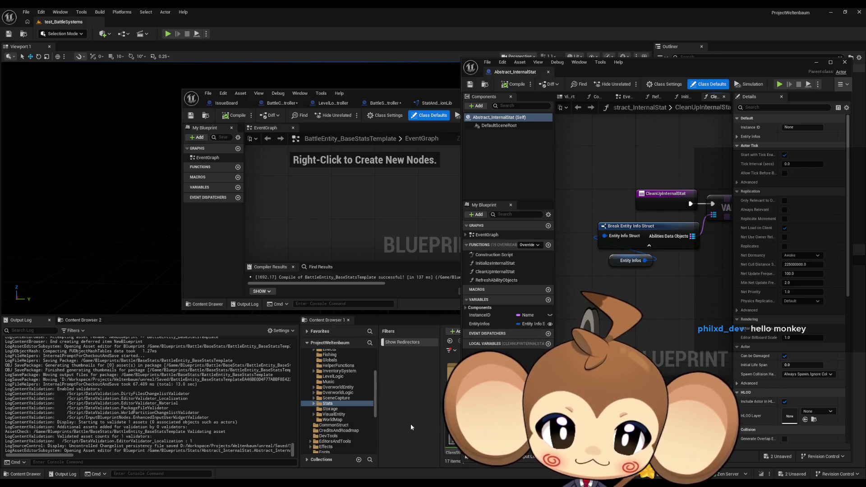
click(845, 62)
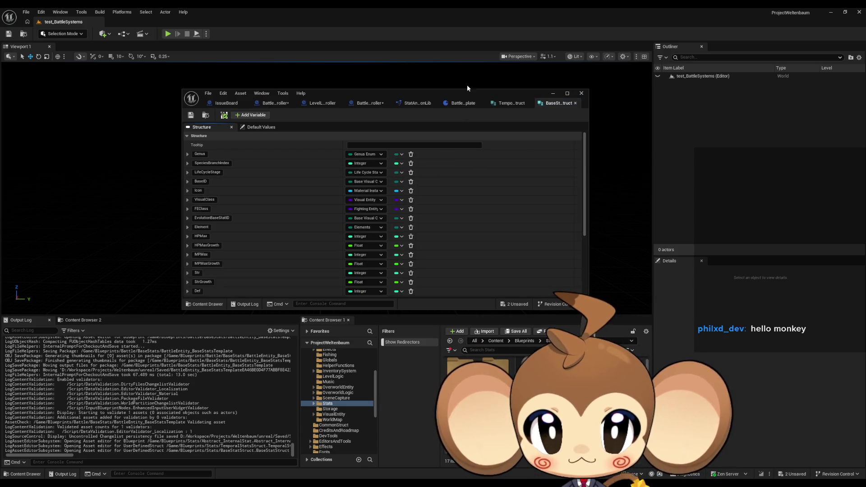
- Dock TemporalStatsStruct and BaseStatStruct together and enlarge the BattleEntity blueprint window
mouse_move(455, 91)
mouse_down()
mouse_move(427, 123)
mouse_move(342, 106)
mouse_up()
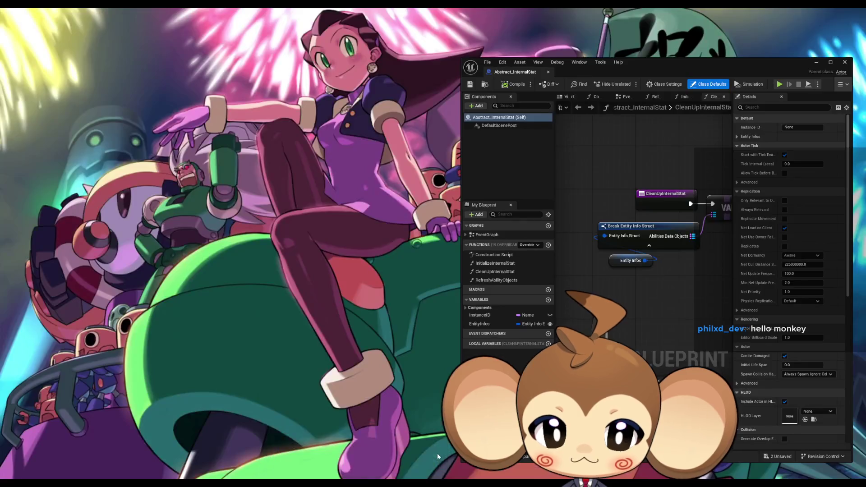
click(374, 449)
mouse_move(393, 123)
mouse_down()
mouse_move(575, 110)
mouse_move(586, 74)
mouse_up()
drag(428, 117, 666, 73)
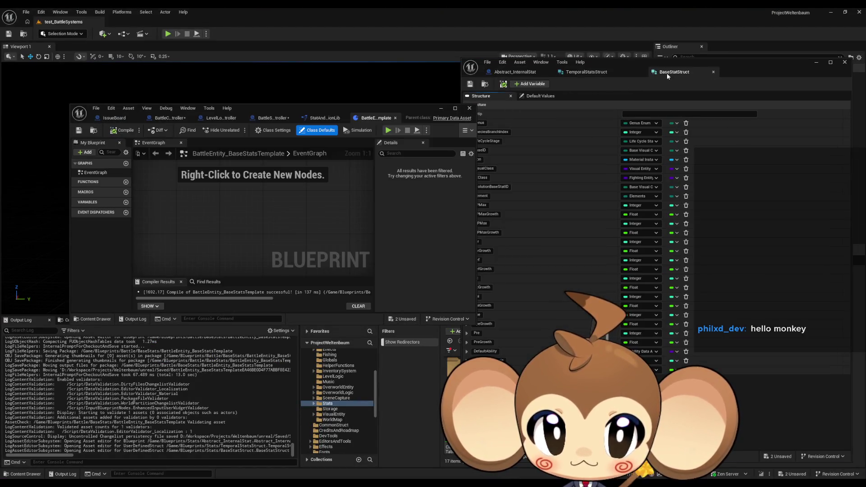
mouse_move(352, 111)
mouse_down()
mouse_move(286, 66)
mouse_move(291, 24)
mouse_up()
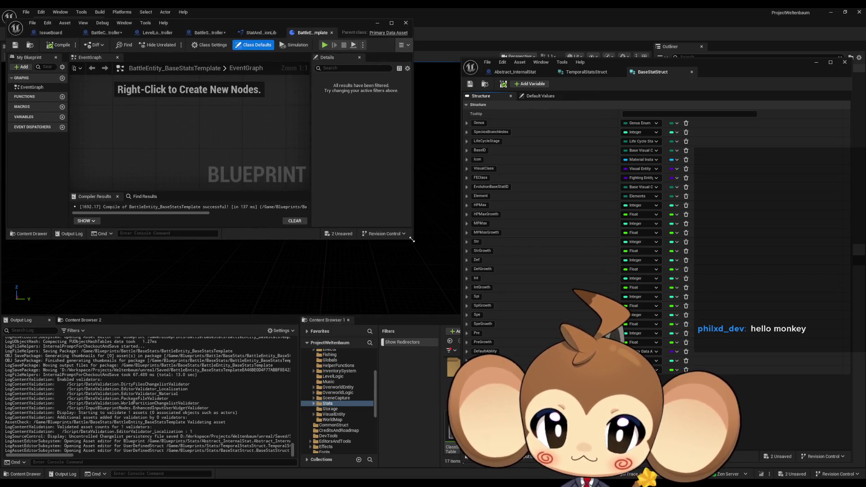
mouse_move(409, 242)
mouse_down()
mouse_move(458, 238)
mouse_move(461, 465)
mouse_up()
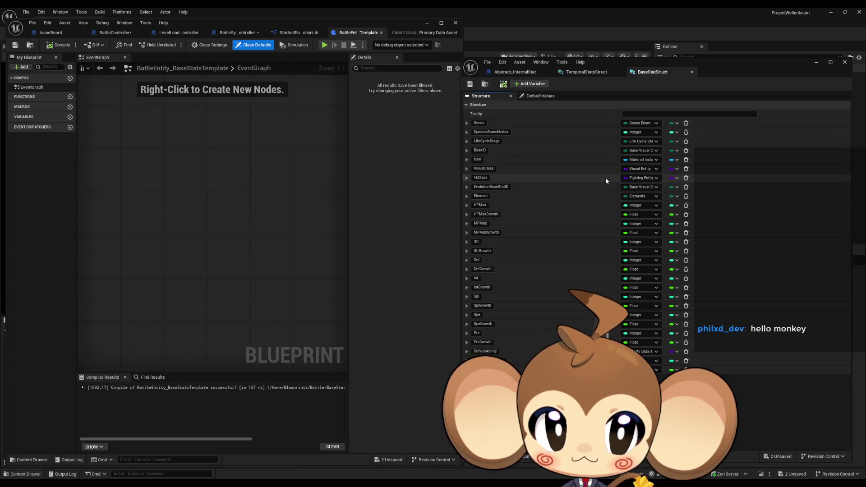
- Close the struct window and BaseStatStruct editor, then minimize the blueprint editor
click(845, 63)
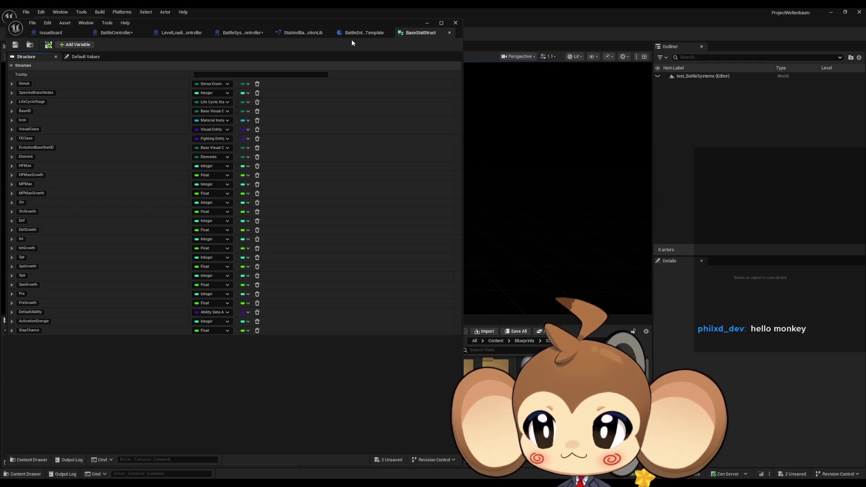
click(449, 33)
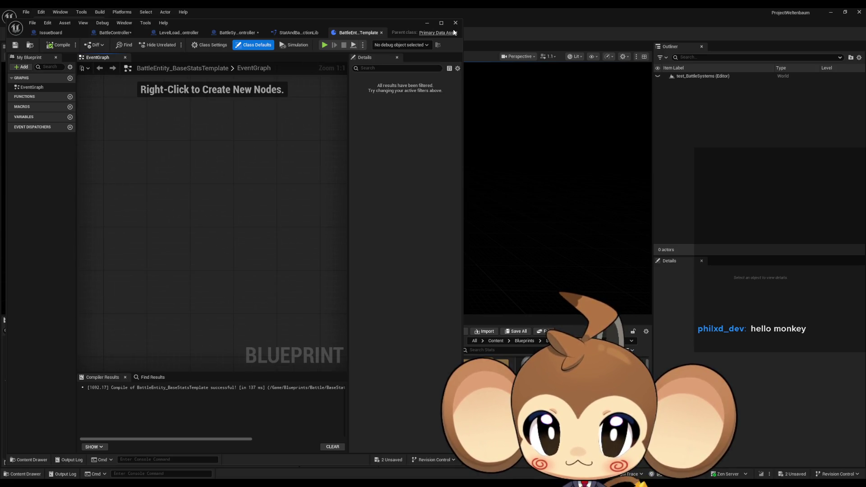
click(425, 23)
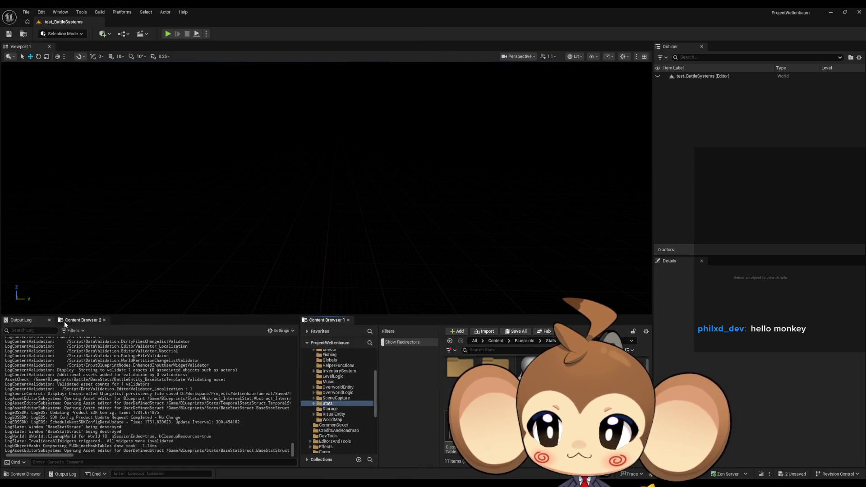
- In the second content browser, navigate to Blueprints/Battle/BaseStats
click(65, 321)
click(161, 374)
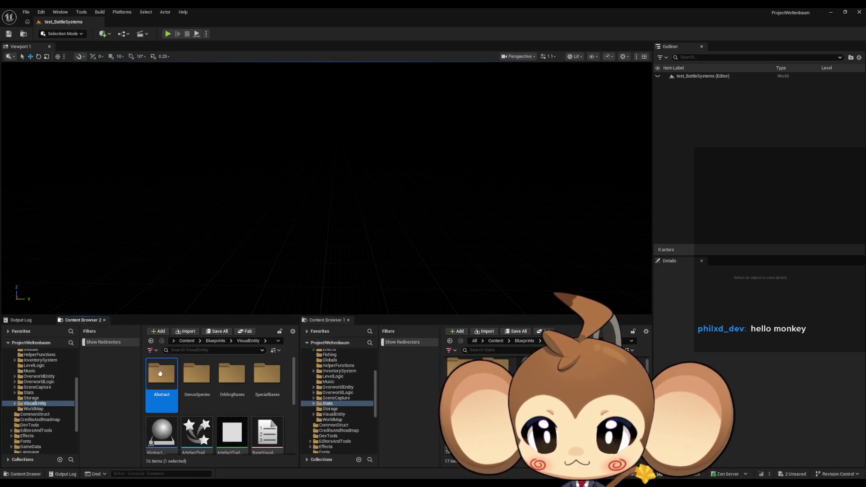
click(215, 341)
double_click(161, 375)
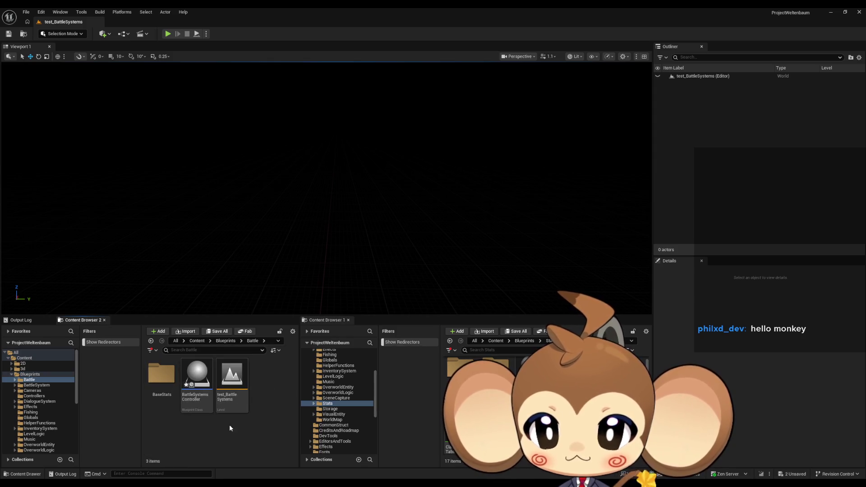
double_click(161, 374)
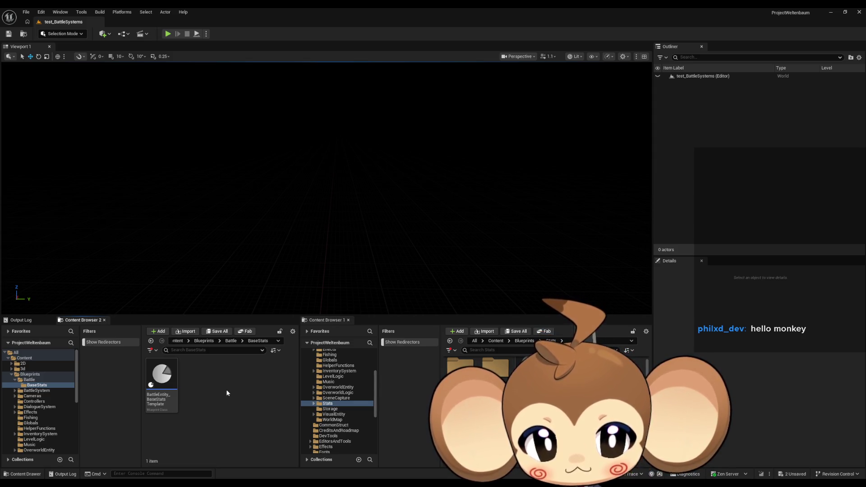
- Create a structure asset named Battle_BaseStatStruct in BaseStats
right_click(226, 389)
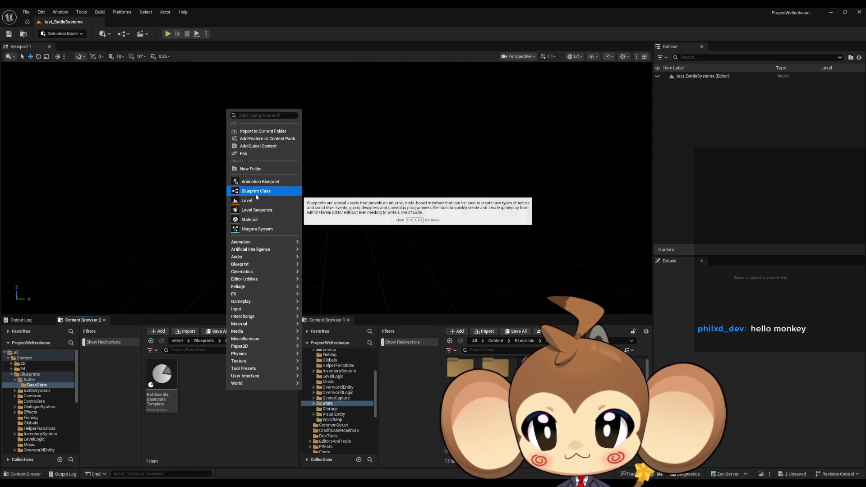
mouse_move(248, 255)
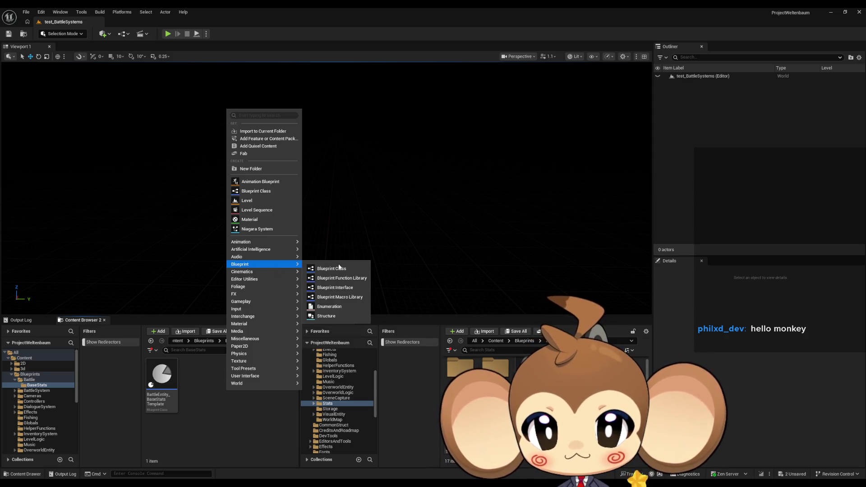
click(335, 317)
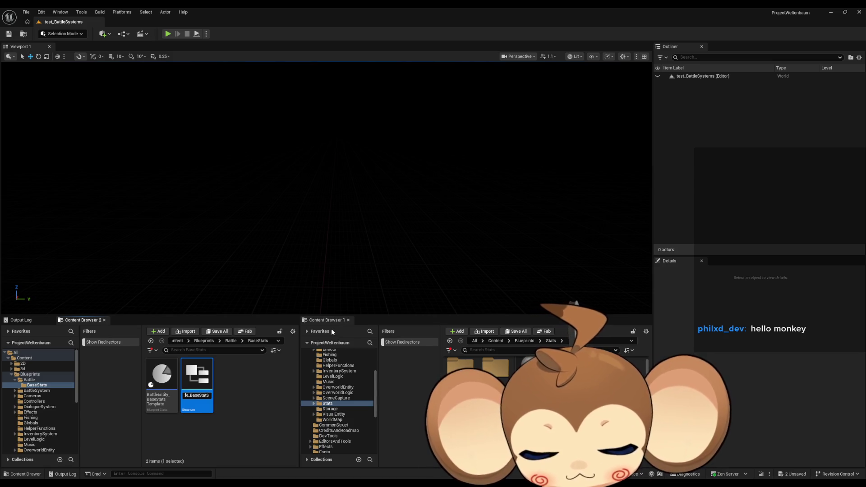
key(Return)
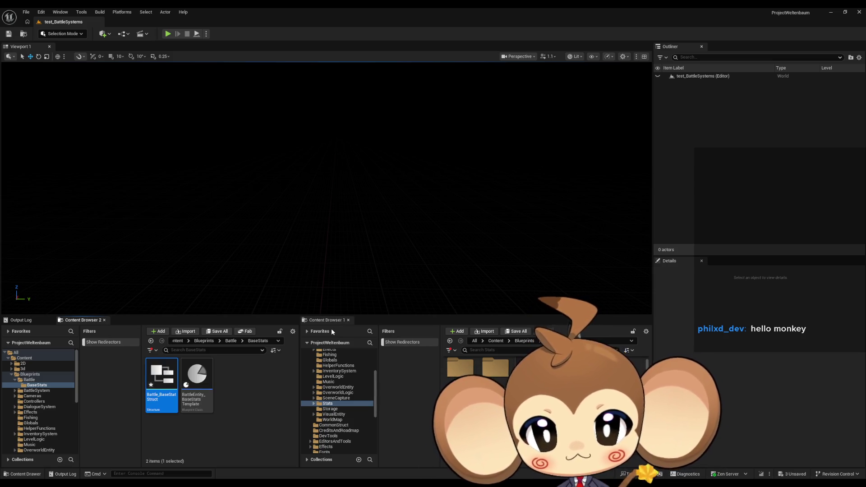
click(246, 390)
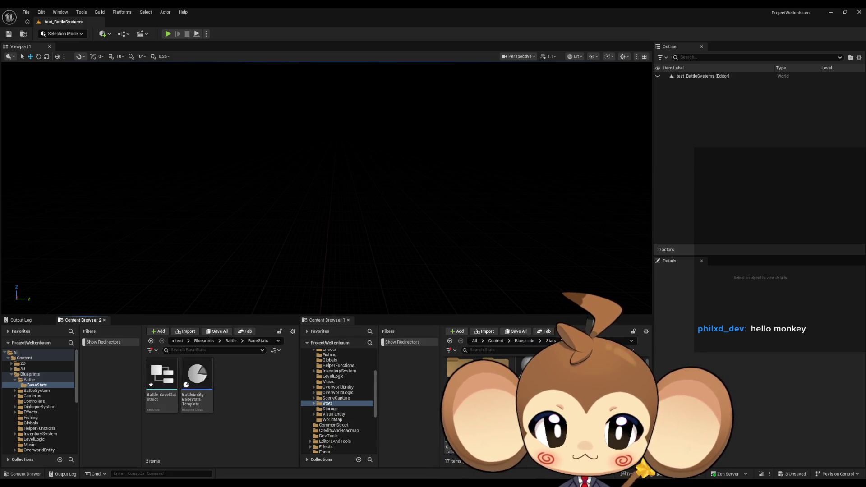
- Save all unsaved assets with File > Save All
click(26, 12)
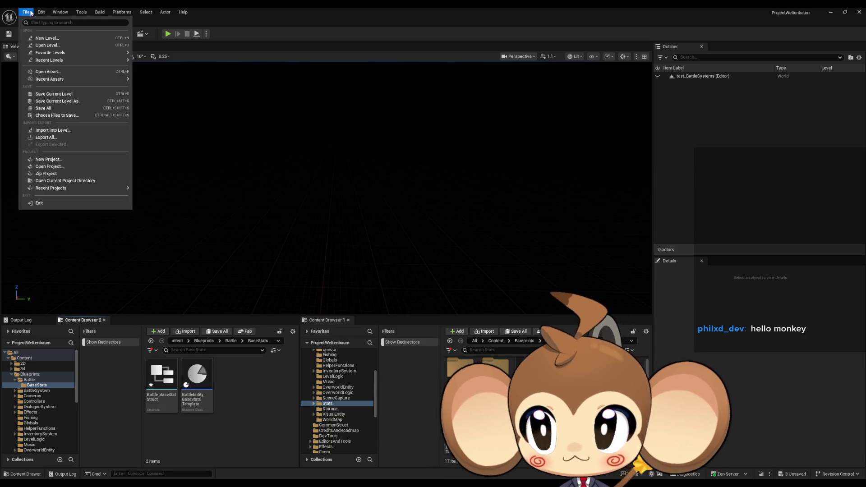
click(54, 110)
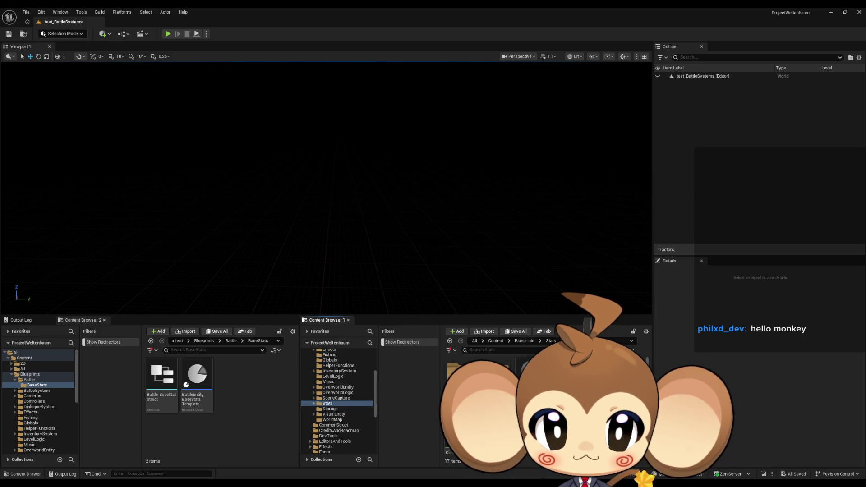
click(26, 12)
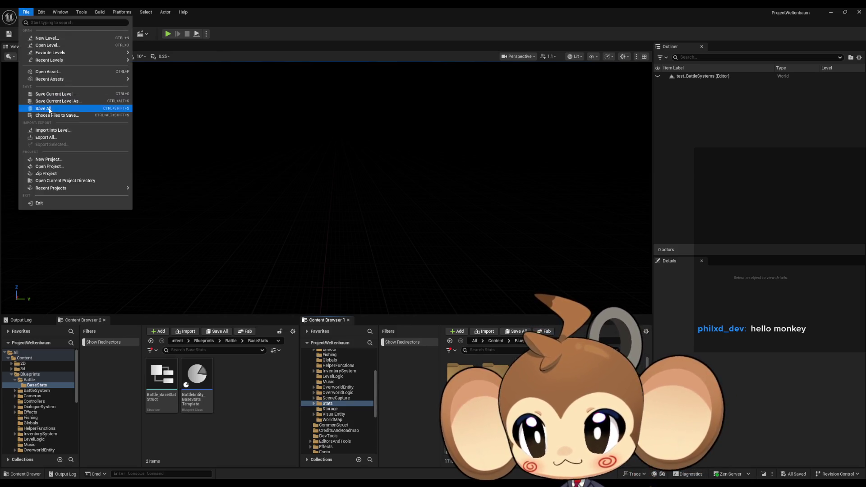
click(270, 428)
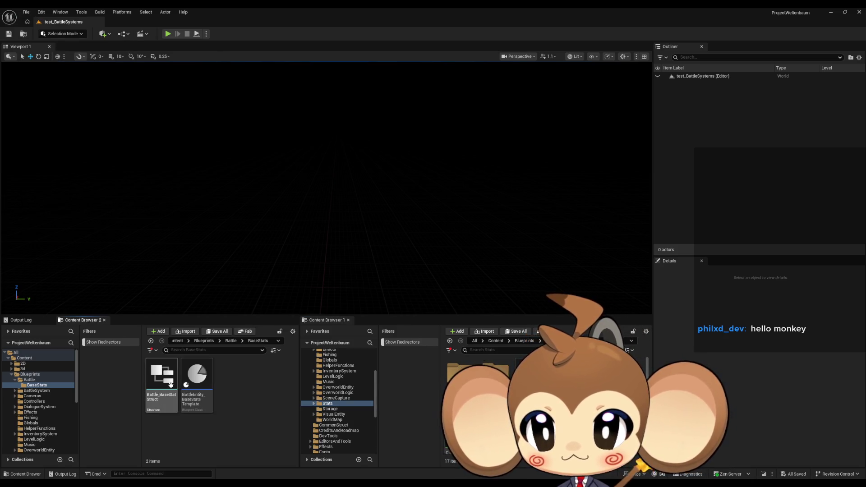
- Open Battle_BaseStatStruct with the old BaseStatStruct in its own enlarged window beside it
double_click(162, 379)
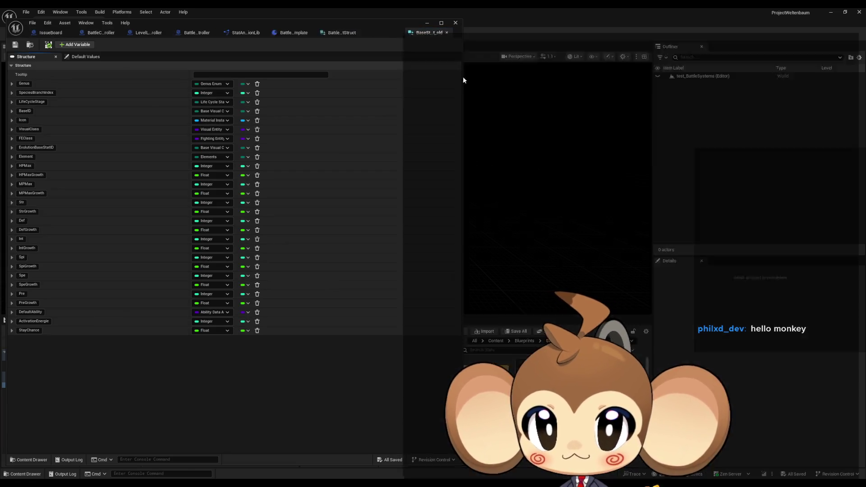
mouse_move(462, 80)
mouse_down()
mouse_move(564, 31)
mouse_move(486, 28)
mouse_up()
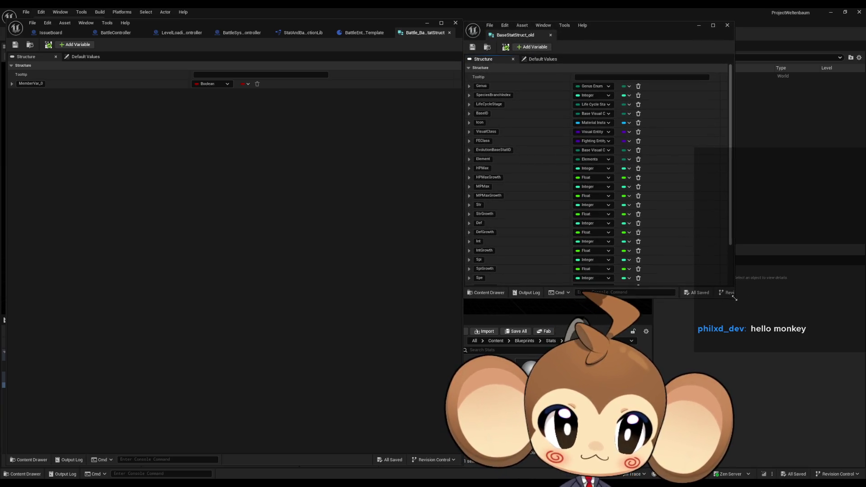
mouse_move(734, 297)
mouse_down()
mouse_move(794, 401)
mouse_move(817, 467)
mouse_up()
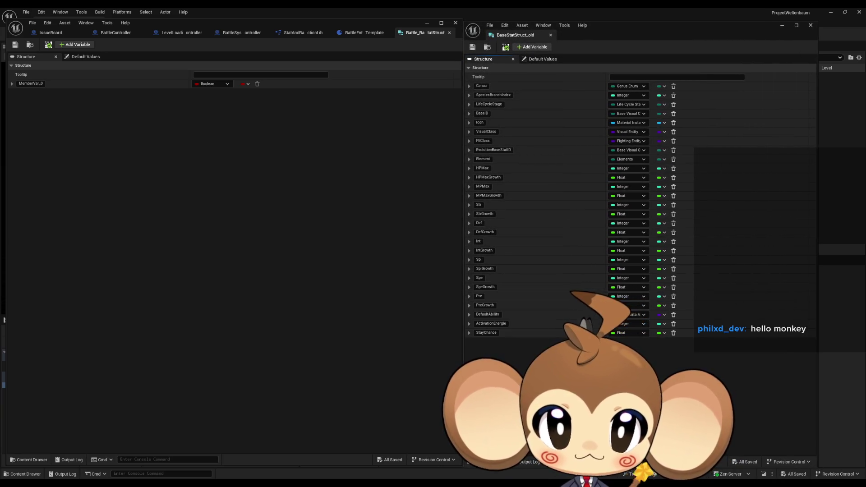
- Rename the first member MemberVar_0 to ID and make it a String
click(139, 165)
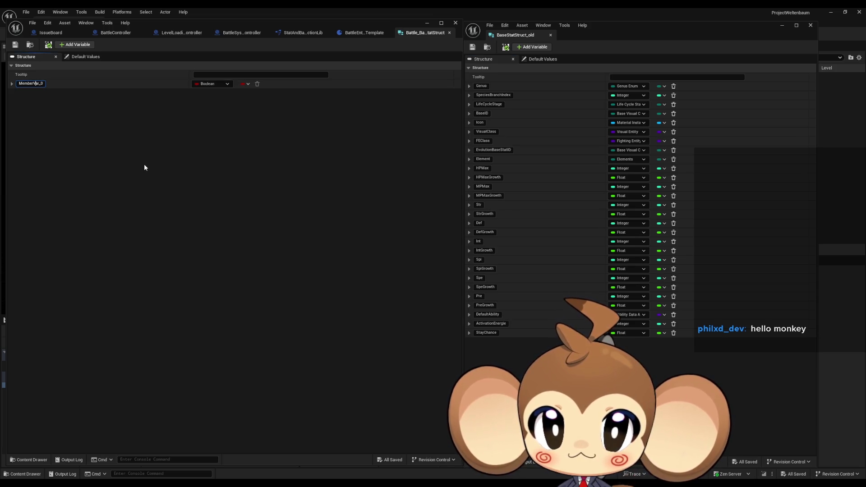
key(ctrl+a)
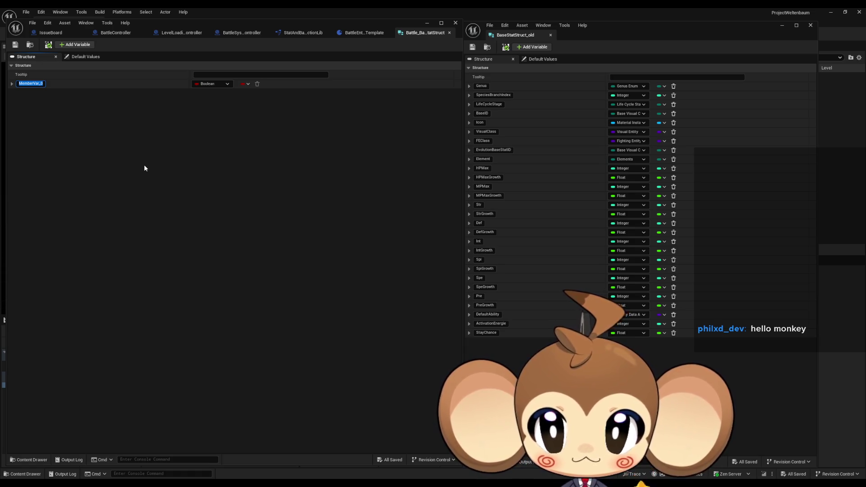
click(204, 85)
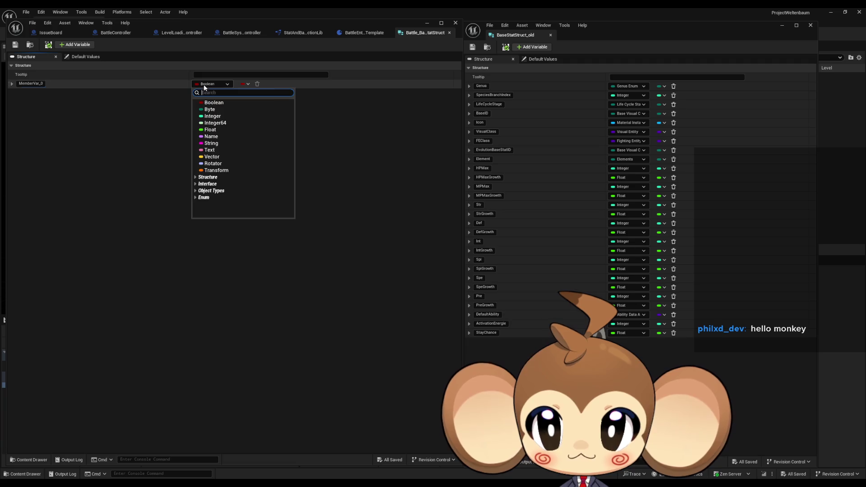
click(212, 143)
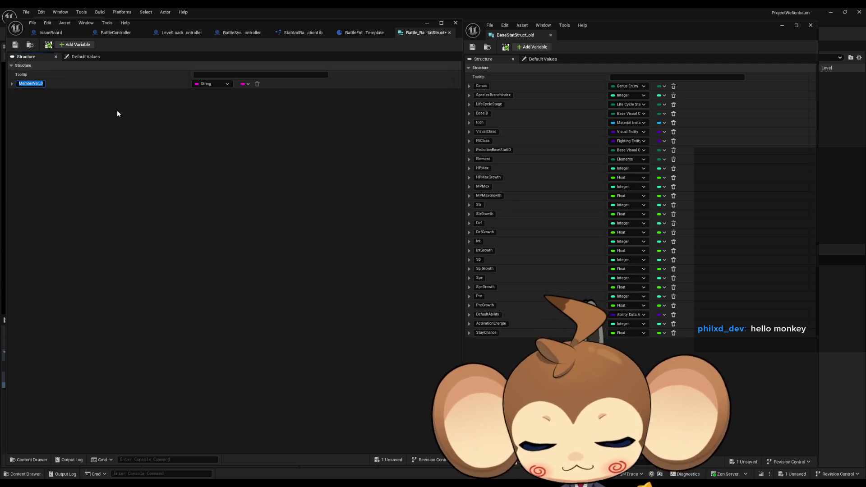
text(ID)
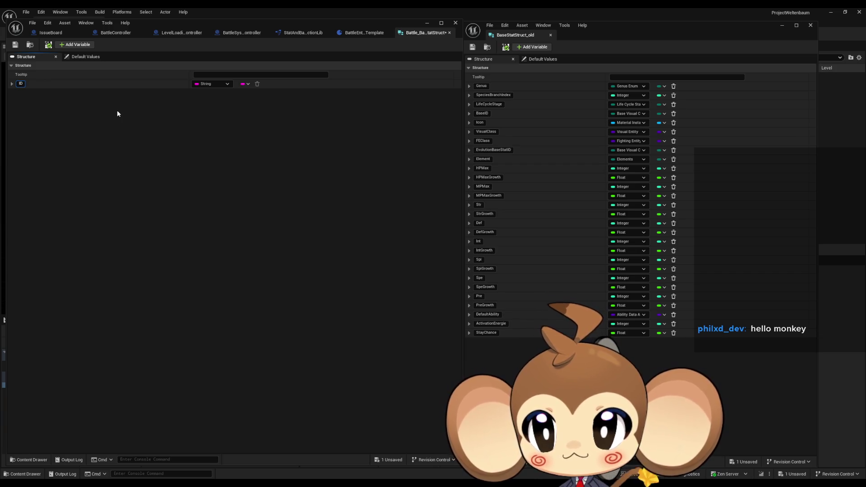
key(Return)
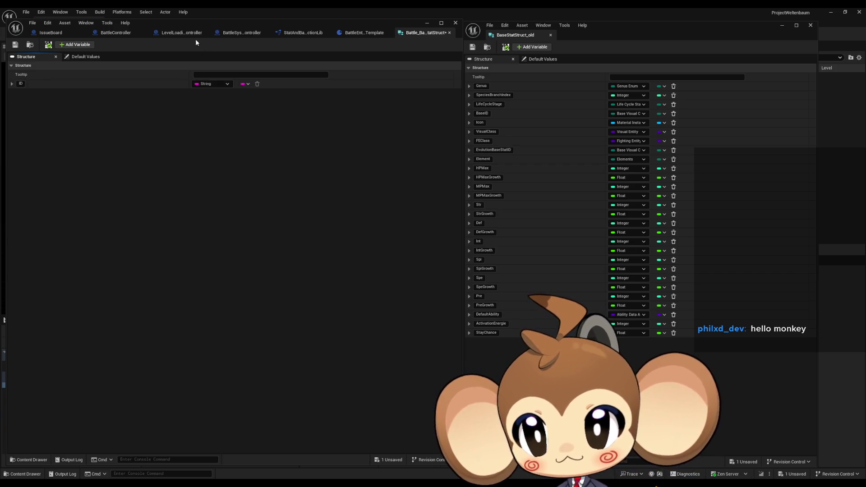
- Add a second member named Name and narrow the struct editor window
click(83, 45)
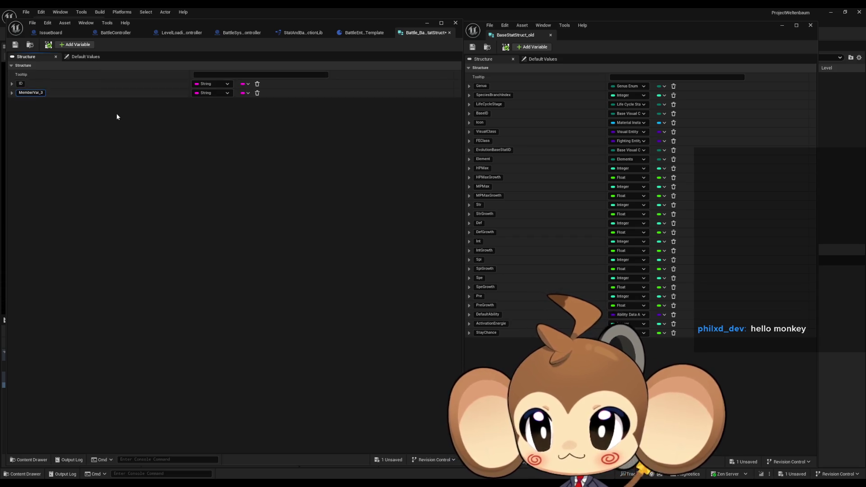
text(Name)
key(Return)
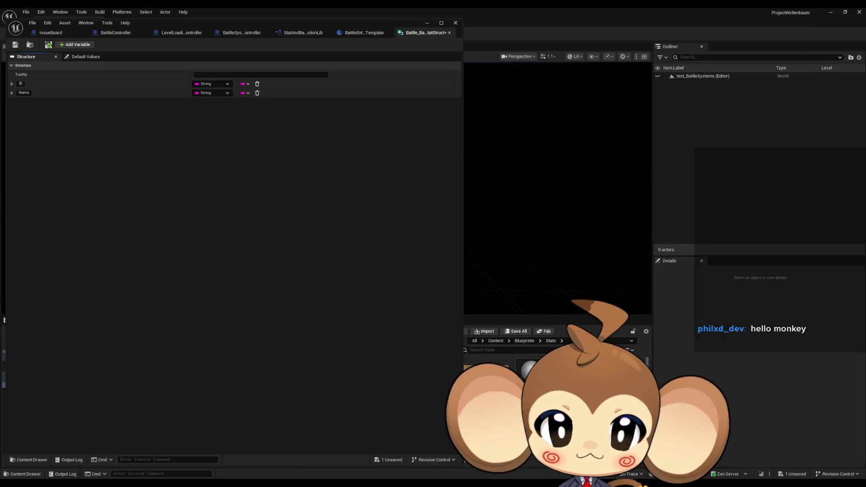
drag(463, 382, 395, 382)
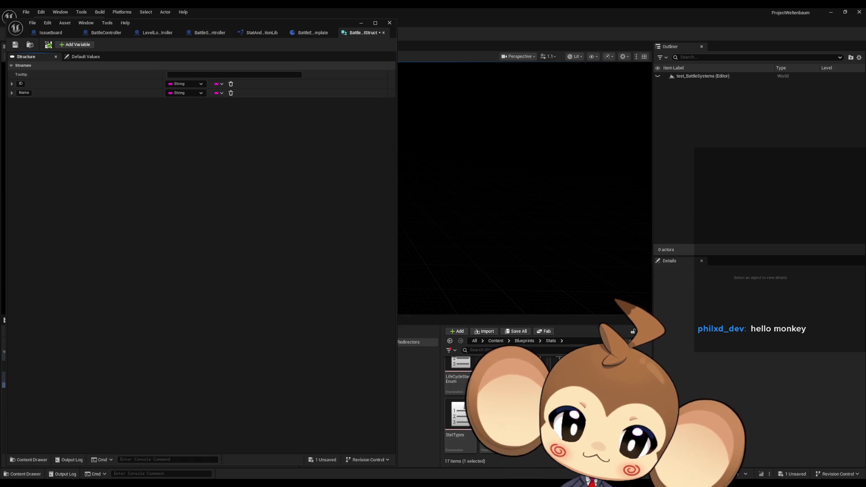
- Check the LifeCycleStage Enum values in the Stats folder
scroll(518, 406, up, 3)
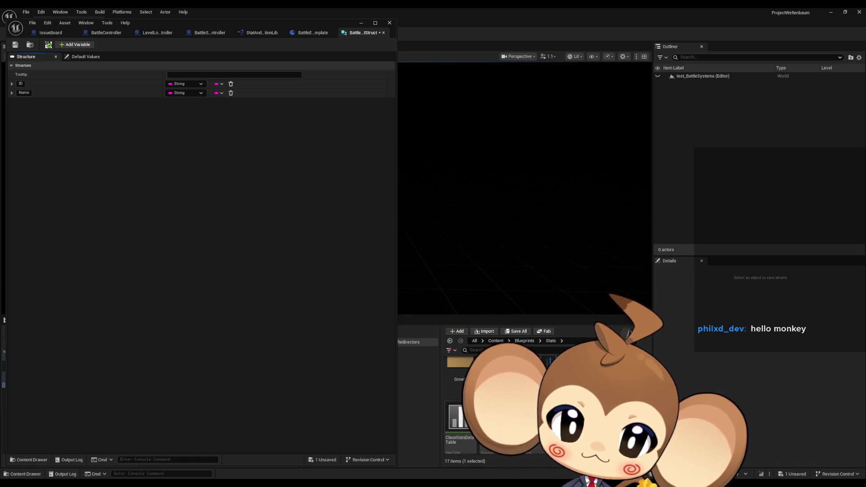
click(519, 406)
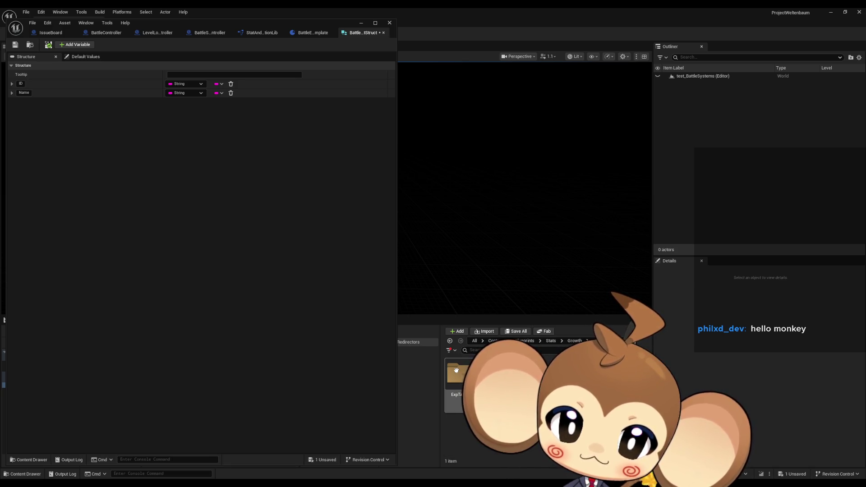
double_click(496, 374)
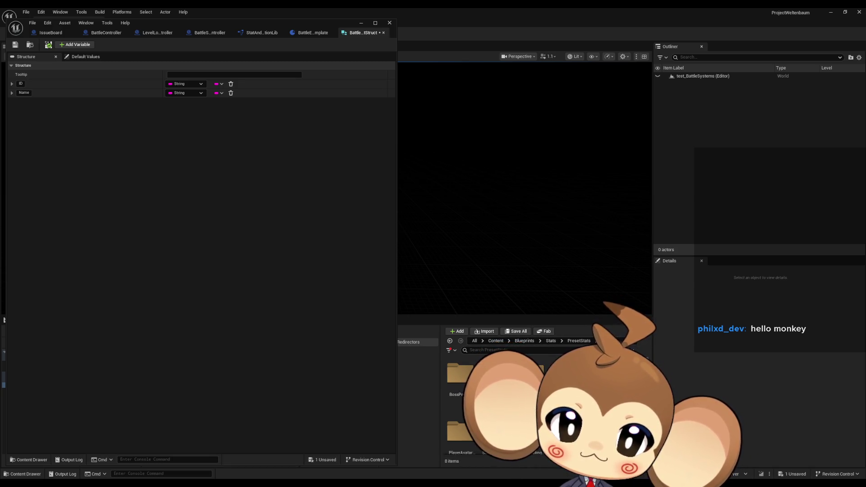
click(550, 341)
scroll(496, 397, down, 2)
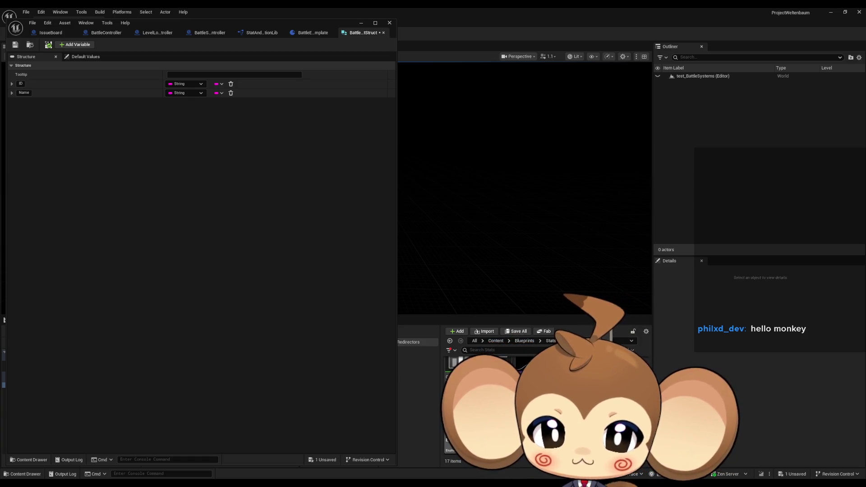
click(448, 447)
double_click(448, 447)
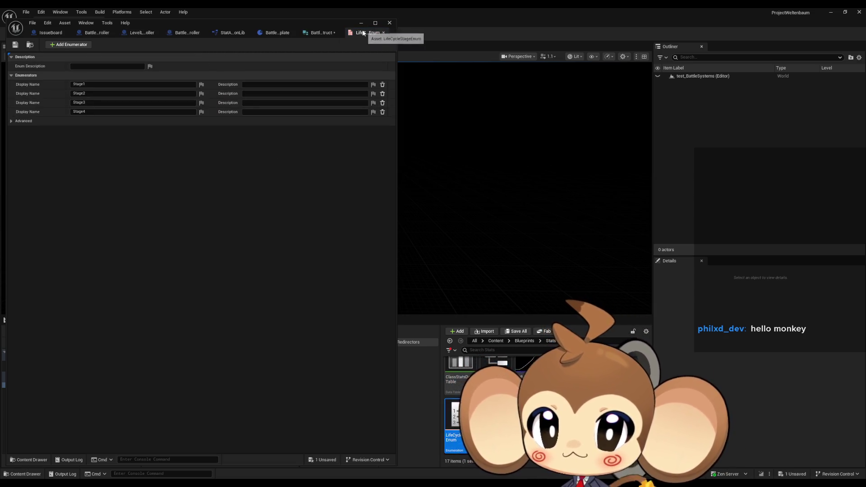
click(384, 33)
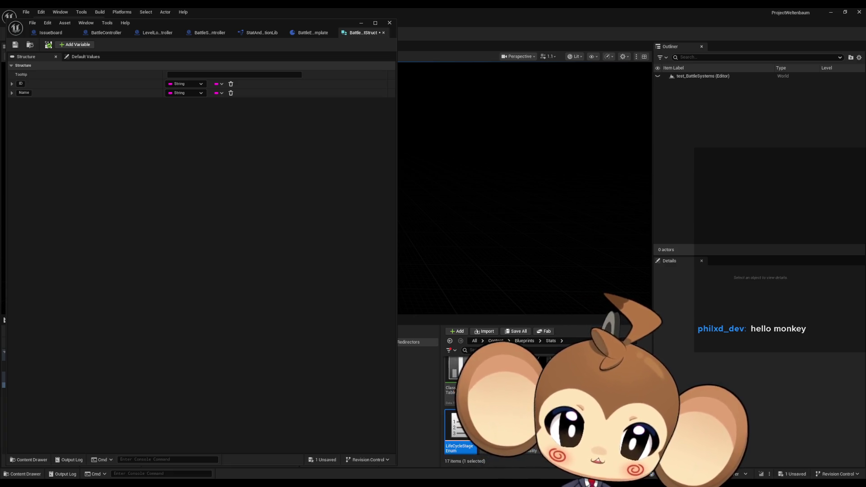
- Browse from Blueprints into the VisualEntity folder and its subfolders
scroll(496, 406, up, 3)
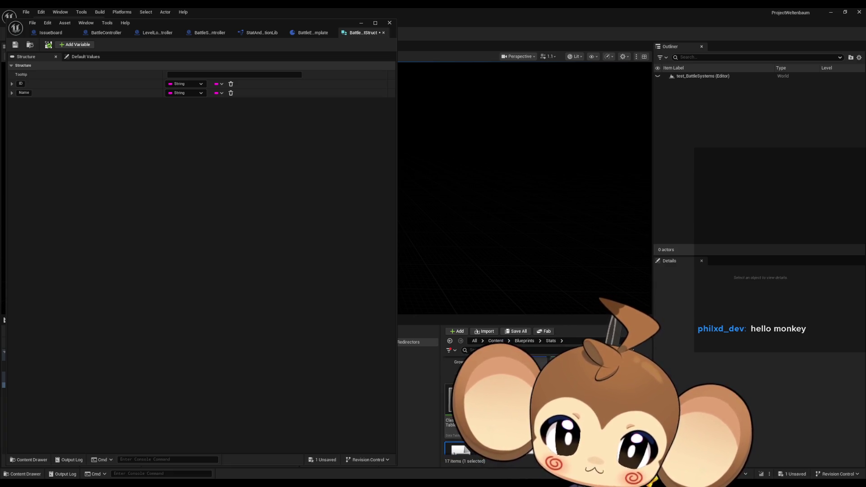
key(alt+Left)
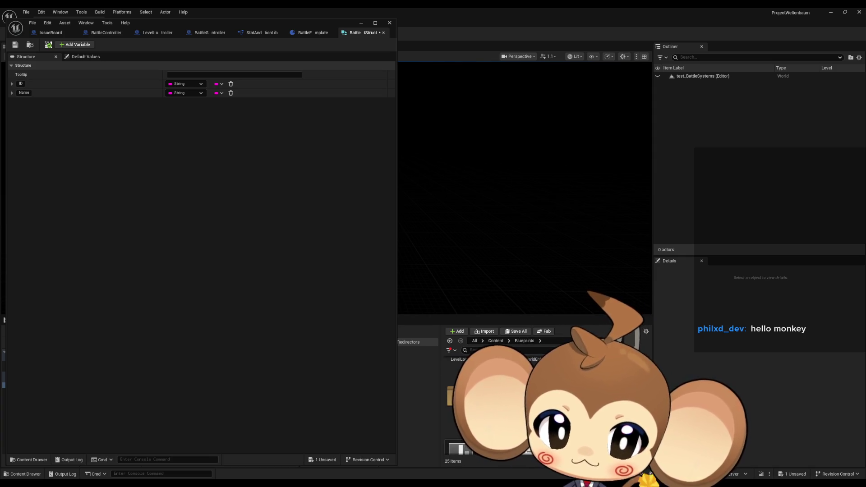
double_click(519, 406)
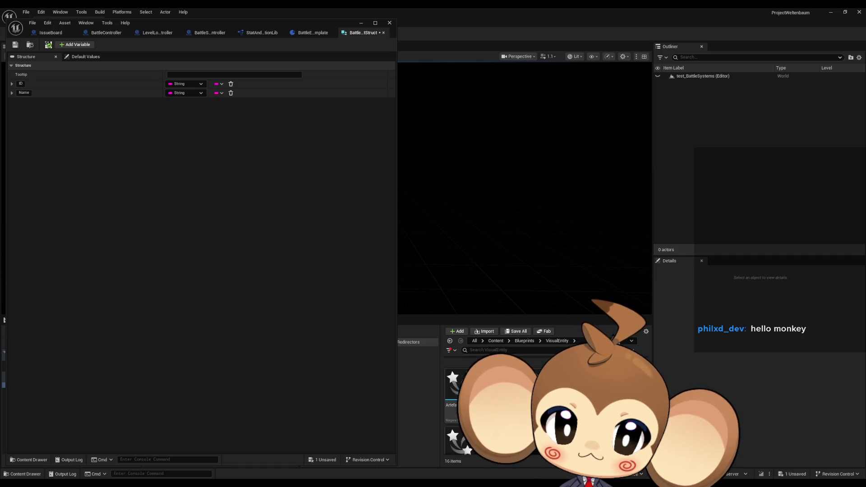
scroll(496, 397, up, 2)
double_click(456, 372)
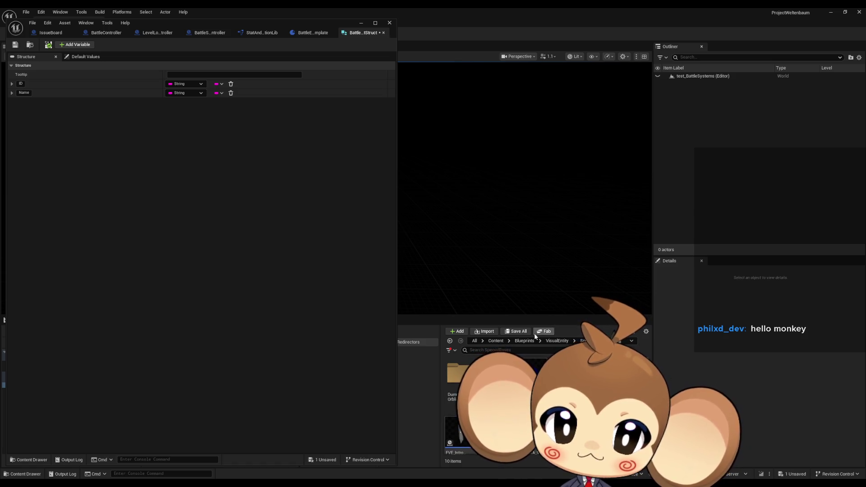
click(558, 341)
- Open the GenusSpecies folder and inspect the GenusEnum values, then close it
double_click(494, 375)
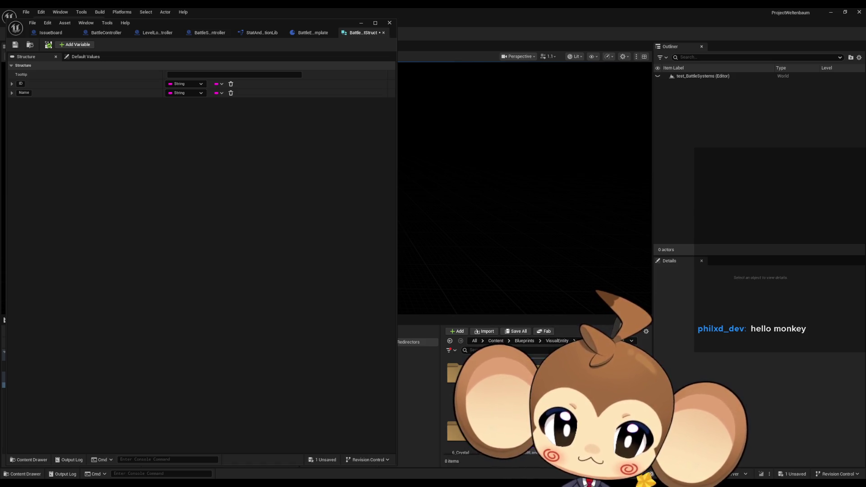
click(557, 340)
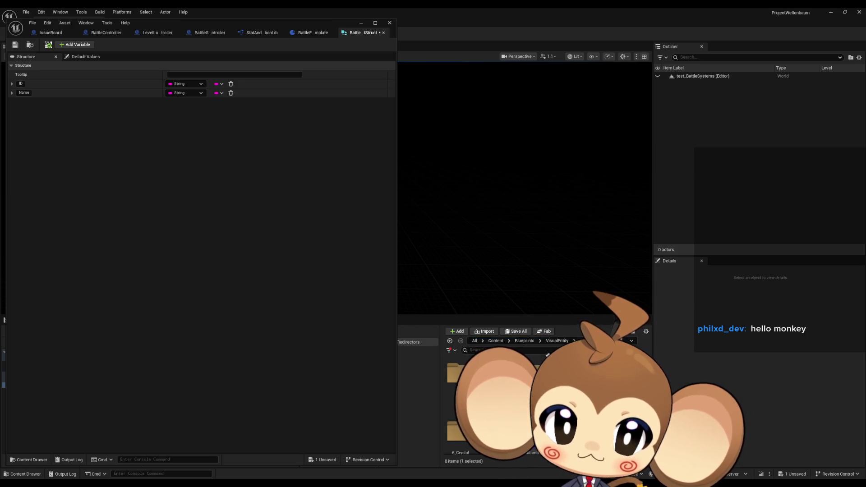
double_click(494, 374)
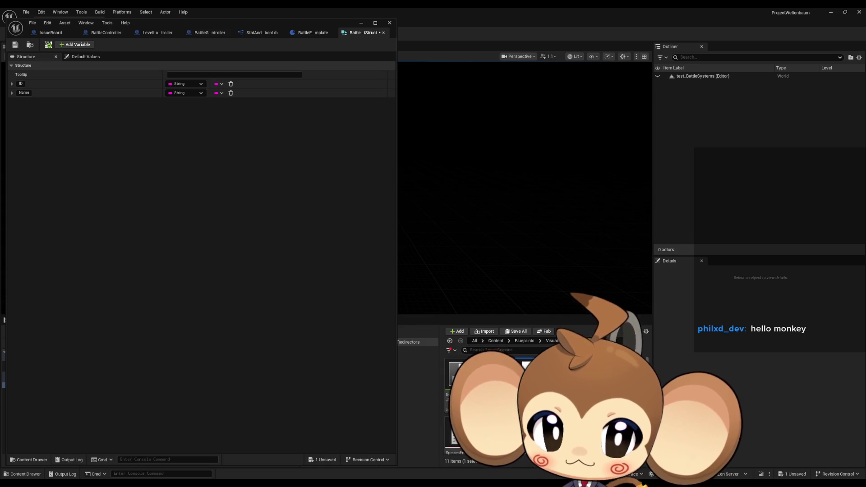
double_click(528, 374)
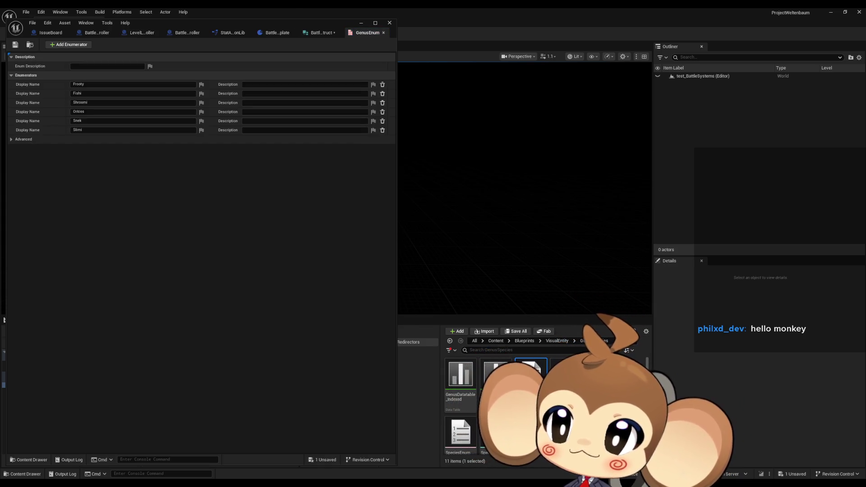
click(383, 32)
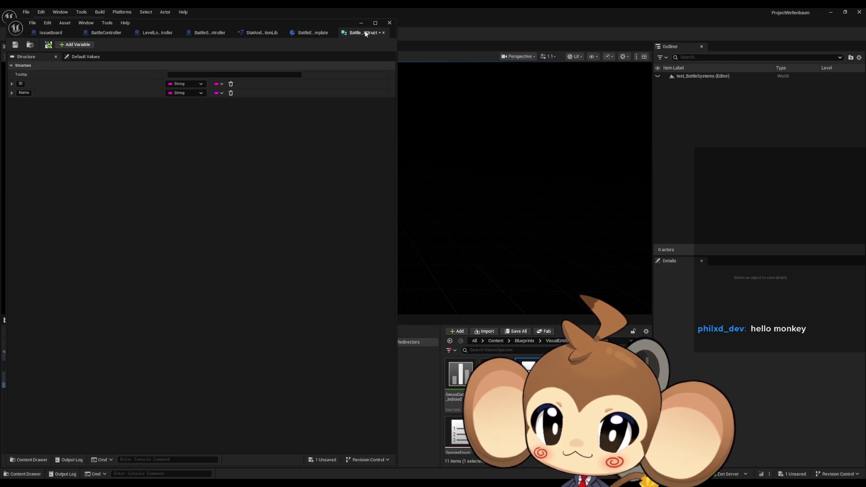
- Add a third member, Genus, typed Genus Enum, and bring BaseStatStruct_old forward alongside
click(75, 44)
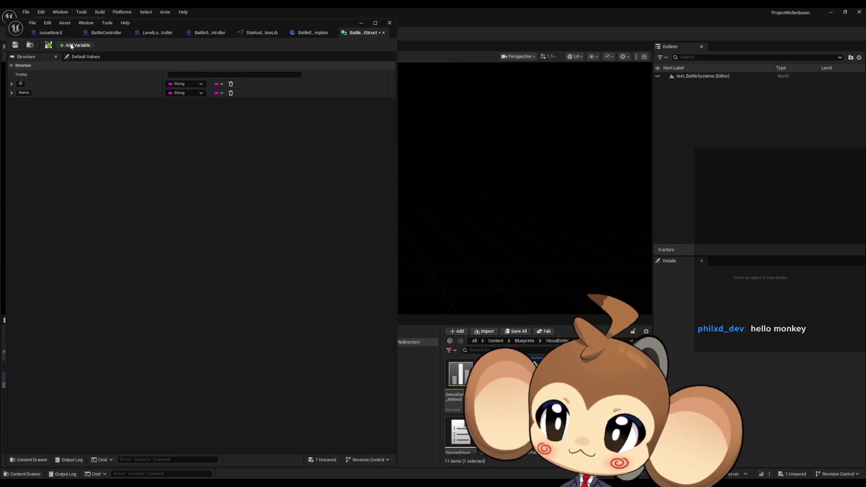
text(Genus)
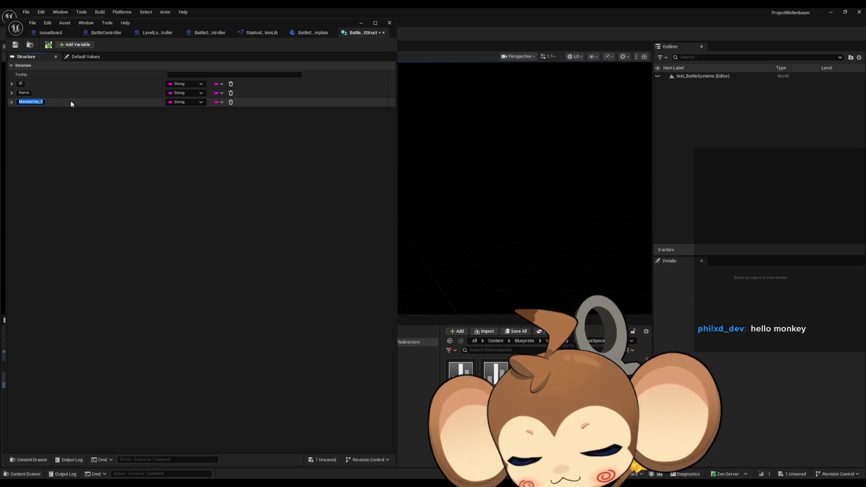
key(Return)
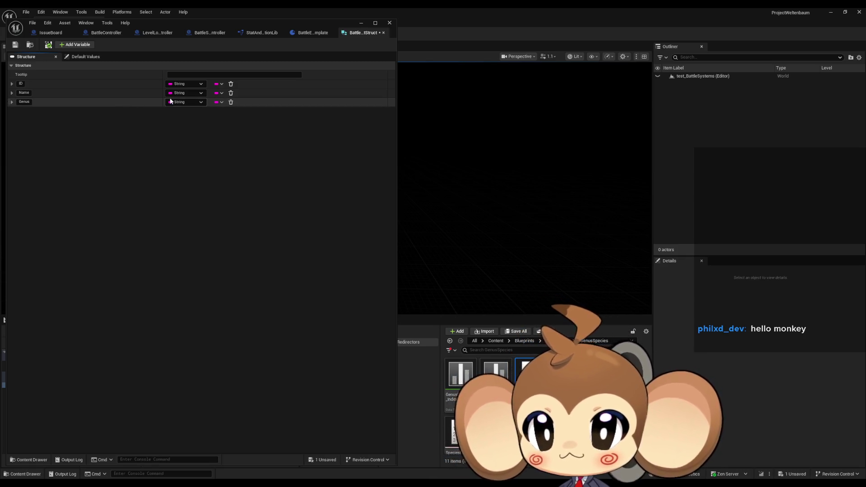
click(174, 102)
text(en)
scroll(216, 172, down, 5)
mouse_move(239, 130)
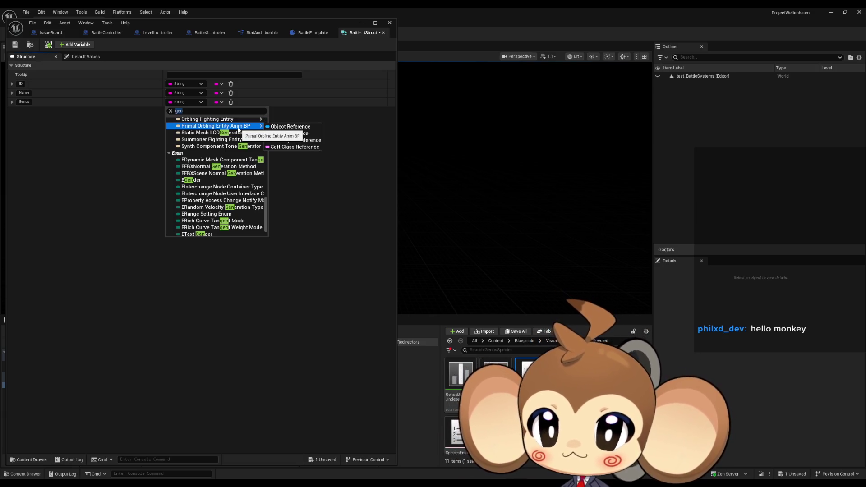
text(us)
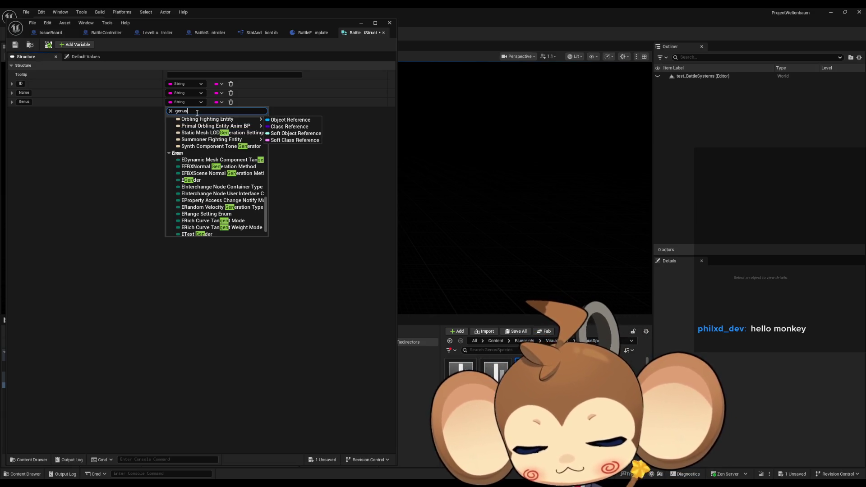
click(192, 145)
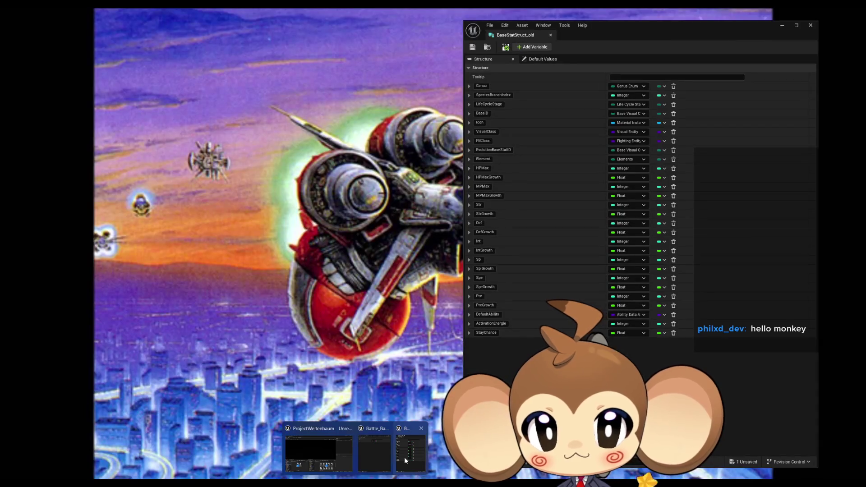
click(404, 457)
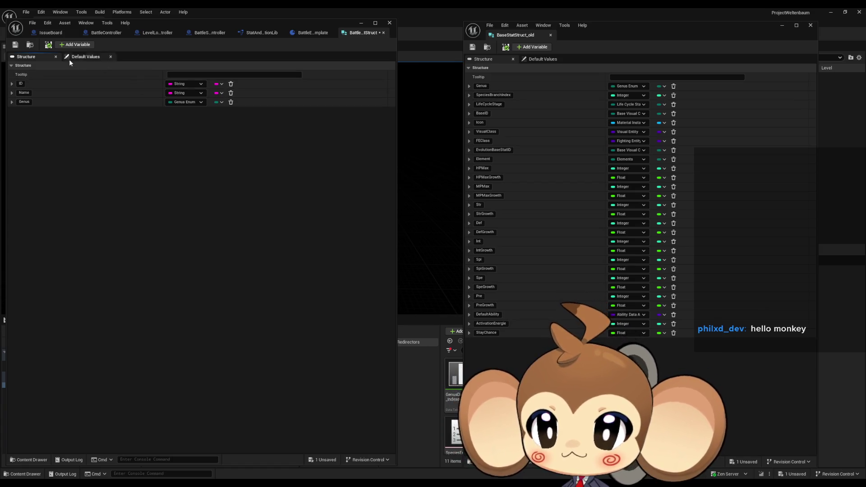
- Add a fourth member, BranchIndex, of type Integer, and move the old struct window further right
click(72, 46)
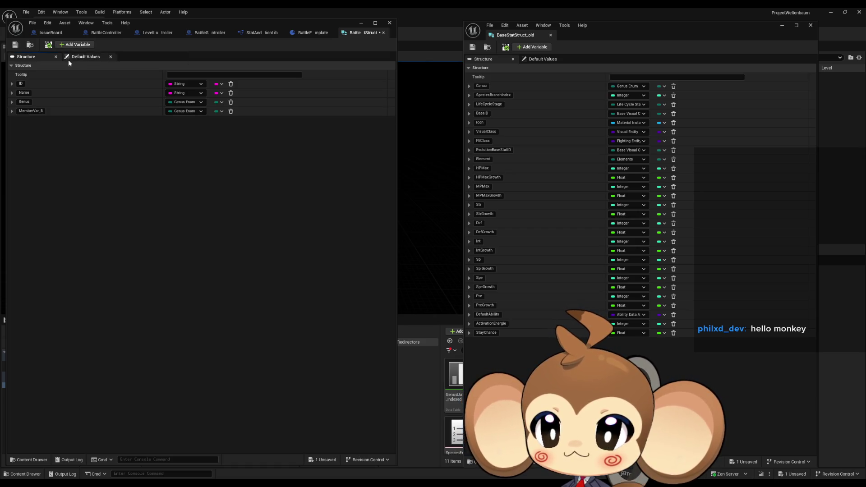
click(180, 110)
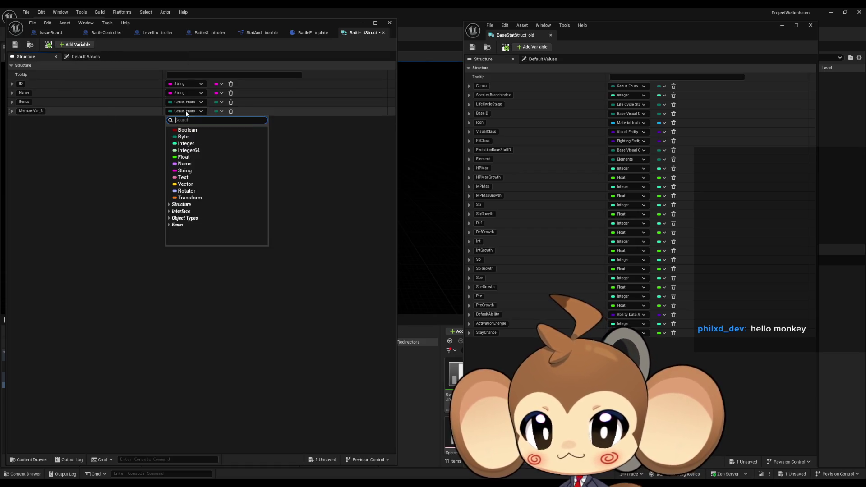
click(189, 145)
key(F2)
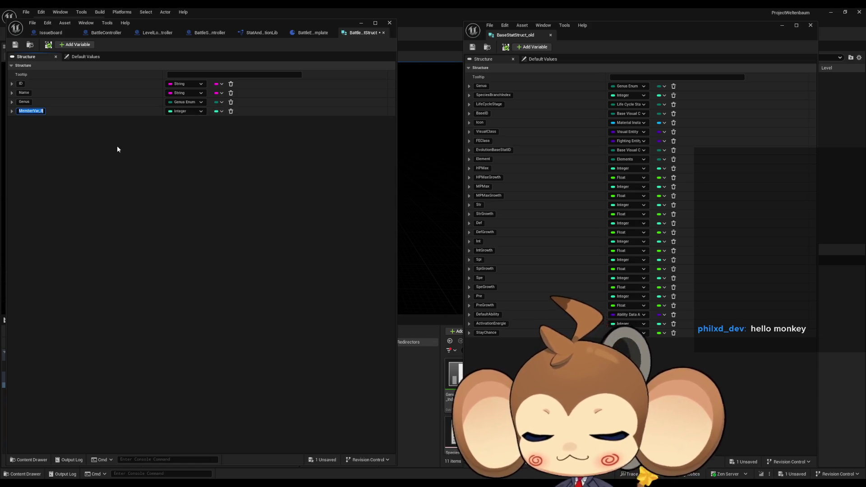
text(BranchIndex)
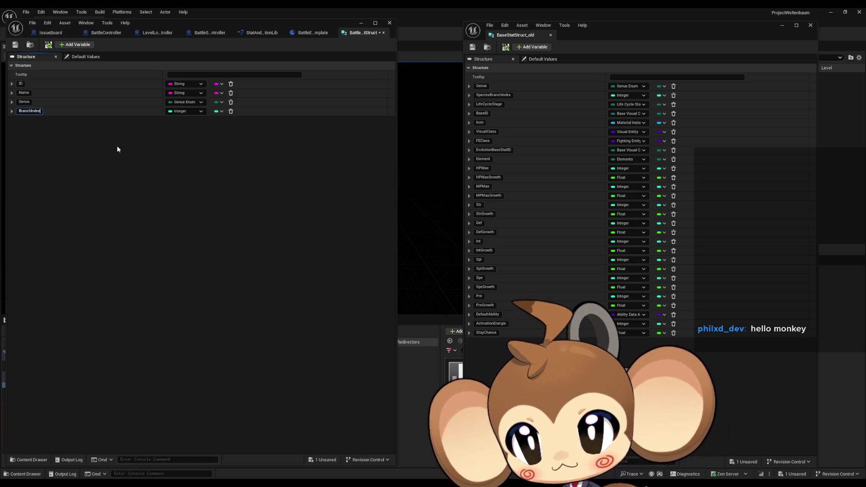
key(Return)
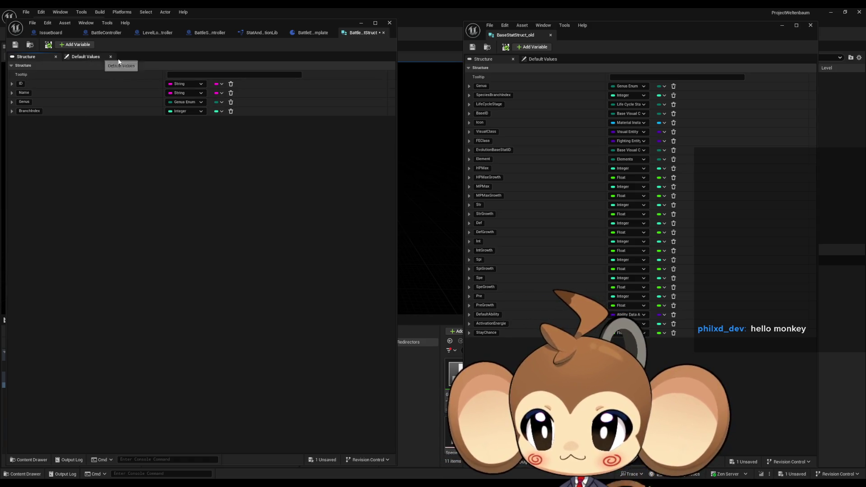
drag(593, 36, 764, 40)
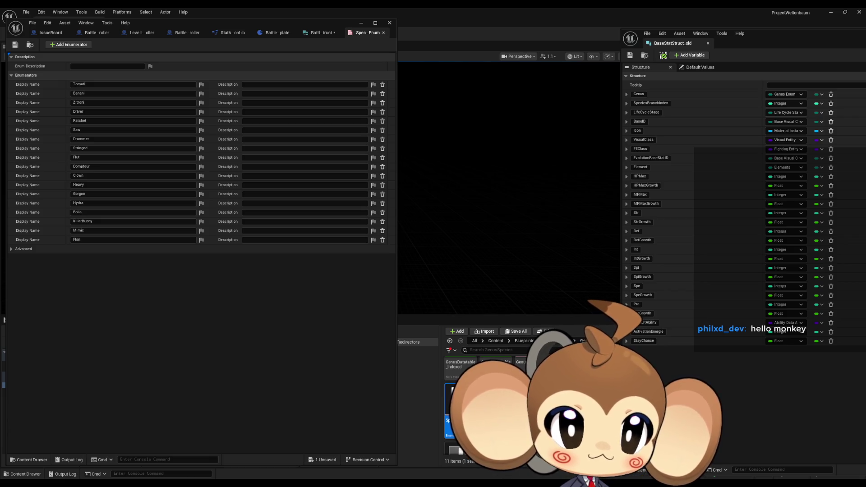
right_click(469, 406)
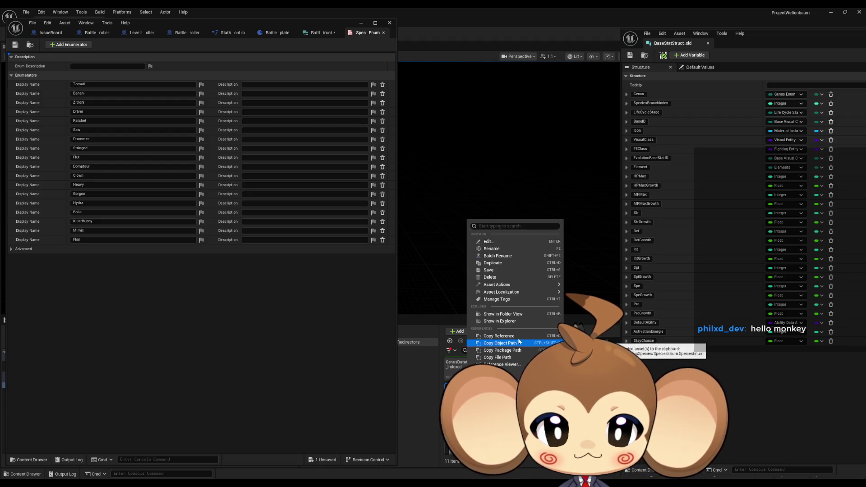
mouse_move(517, 285)
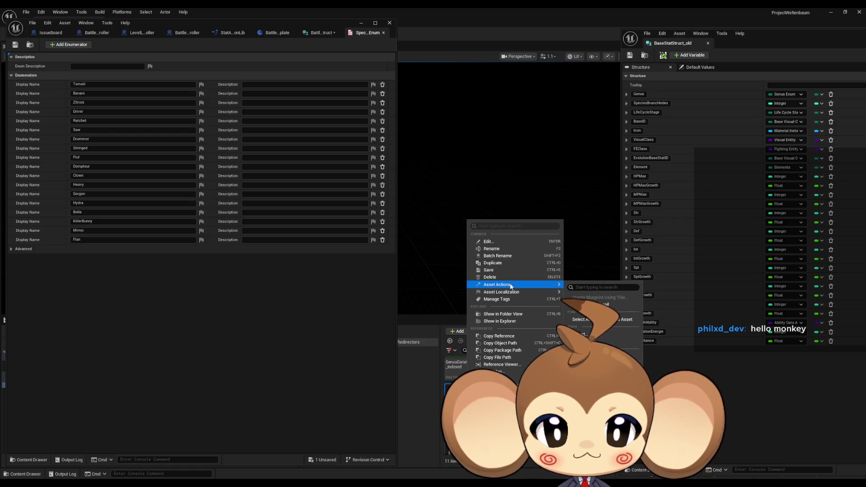
click(515, 364)
scroll(245, 158, up, 5)
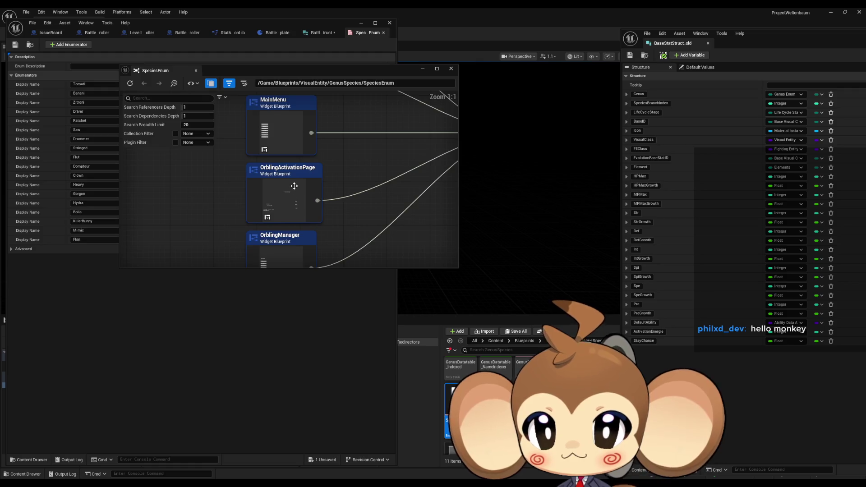
drag(292, 246, 305, 221)
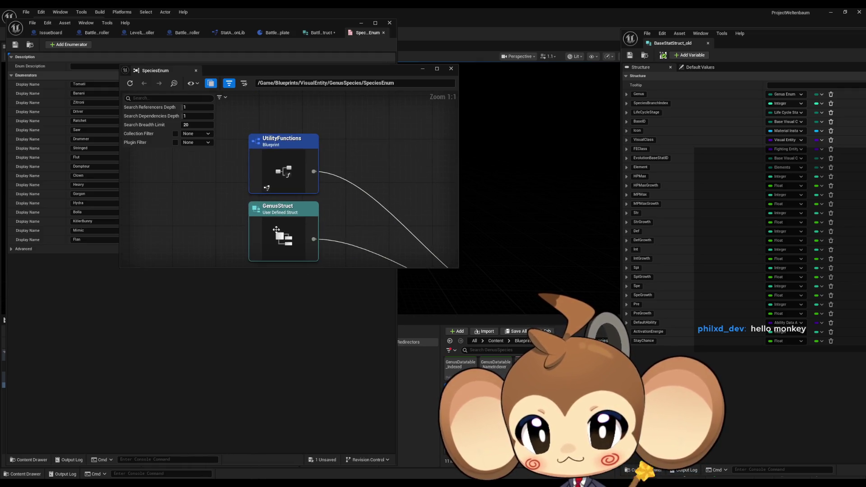
click(452, 69)
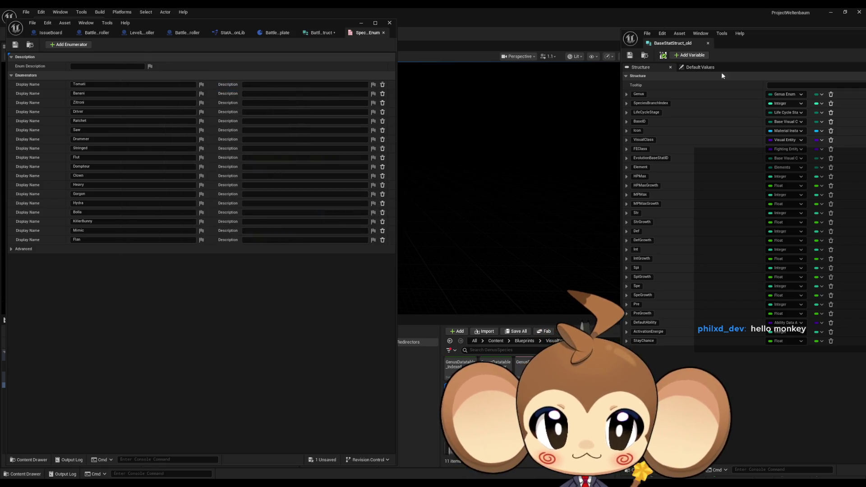
mouse_move(375, 454)
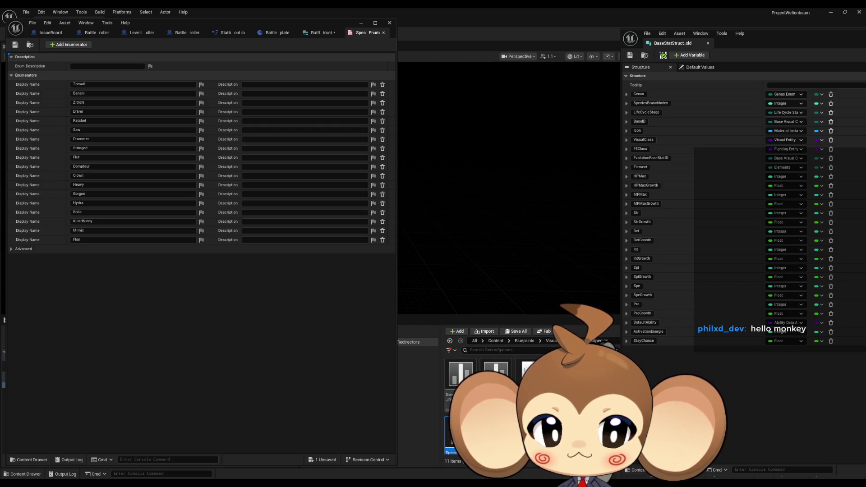
double_click(496, 370)
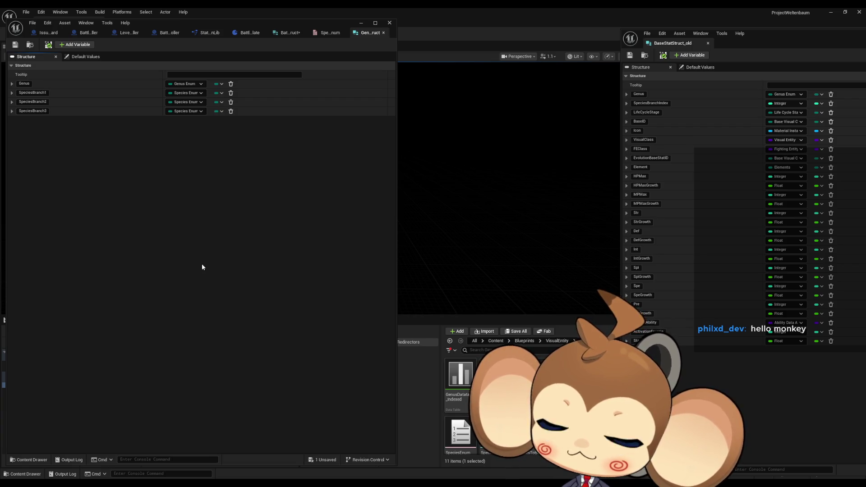
- Compare GenusStruct's members with Battle_BaseStatStruct's, then return to the SpeciesEnum enumerator list
click(289, 34)
click(368, 33)
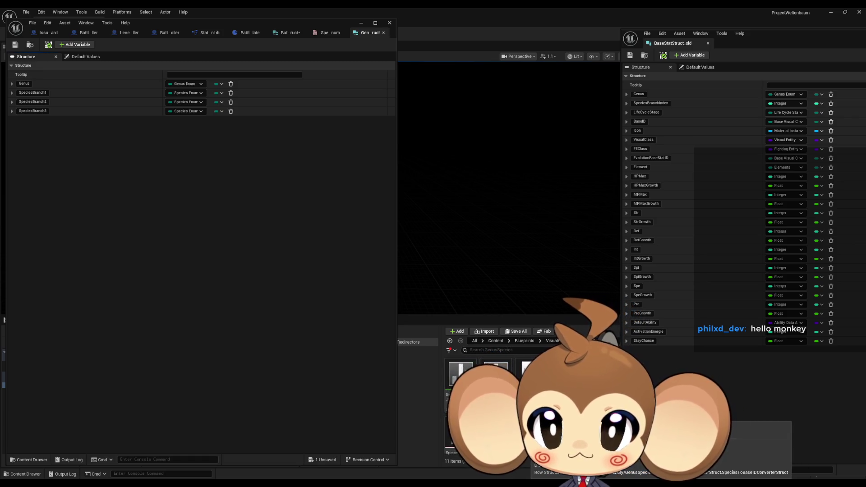
click(329, 36)
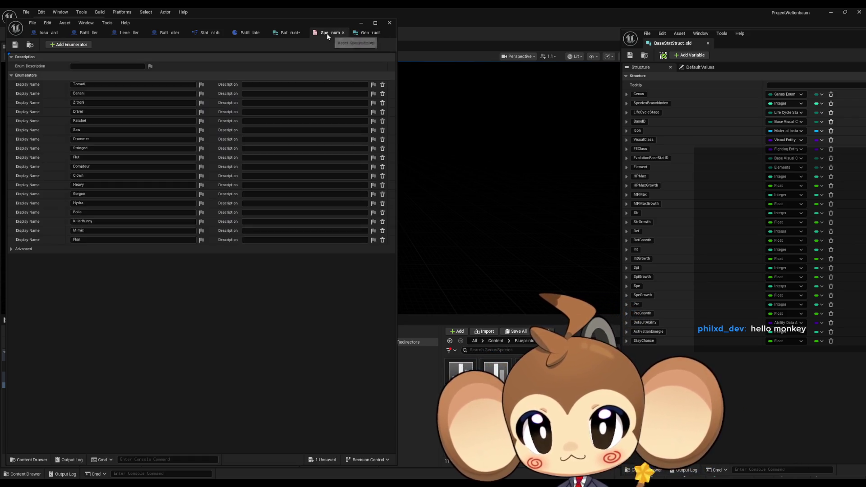
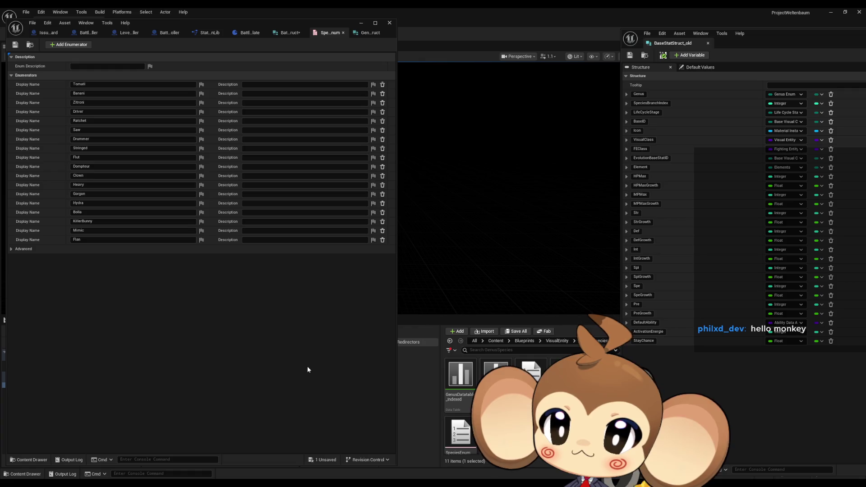
- Switch to the struct tab holding the ID, Name, Genus and BranchIndex fields
click(287, 35)
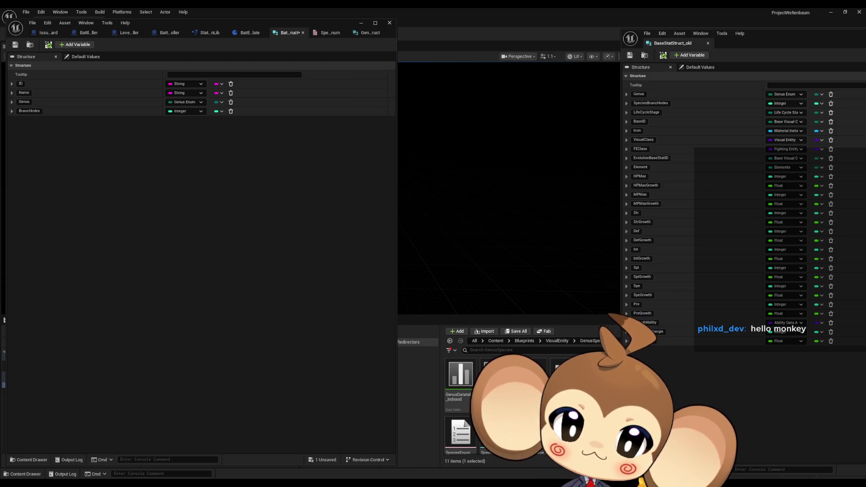
- Inspect and close the species-to-base-ID converter struct, then open GenusNameIndexerStruct
mouse_move(420, 469)
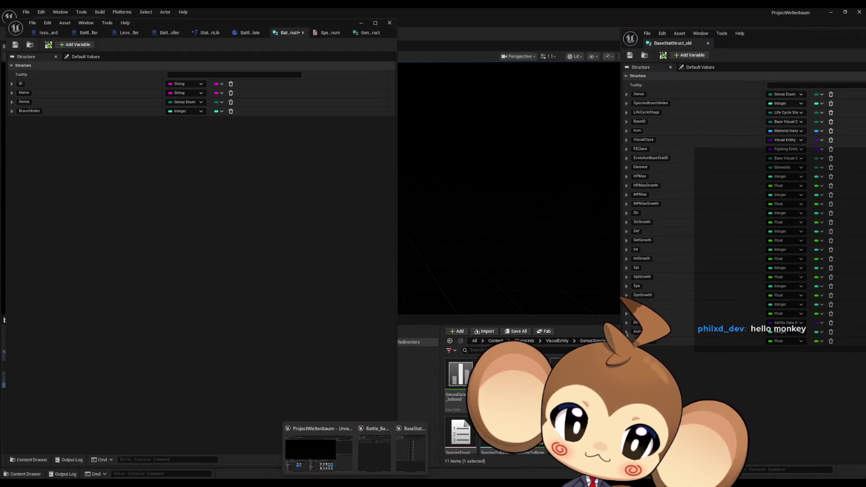
scroll(460, 397, down, 1)
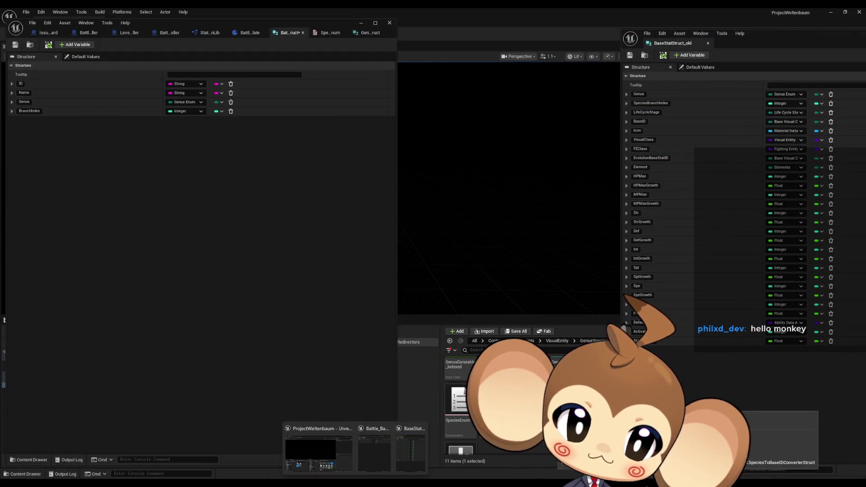
double_click(496, 402)
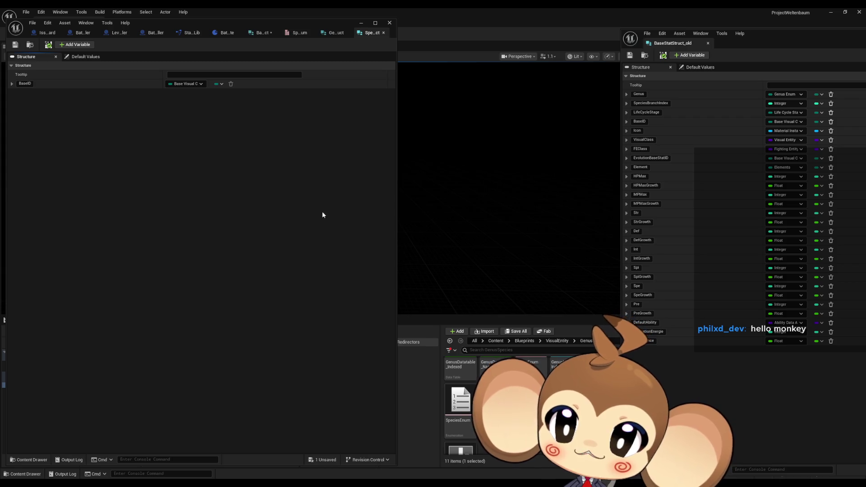
middle_click(370, 34)
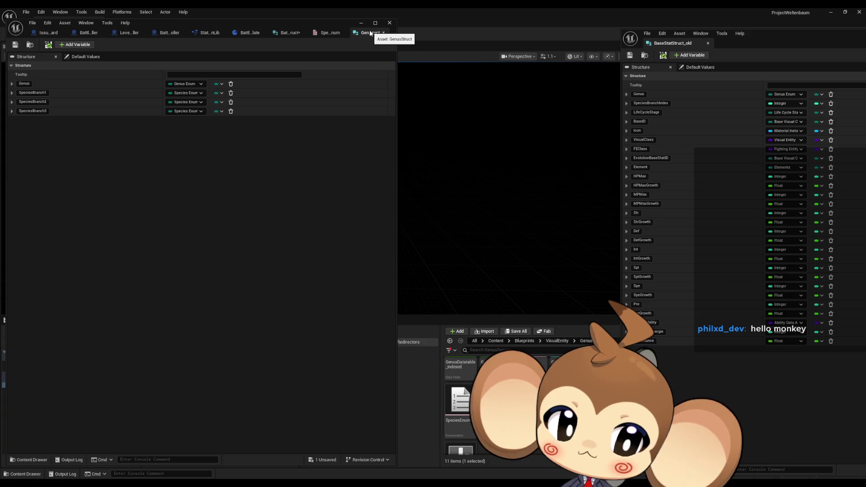
scroll(460, 397, up, 1)
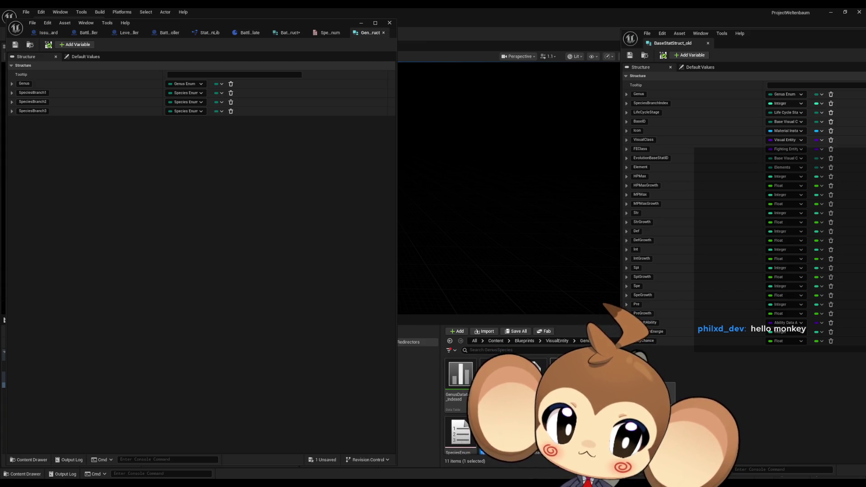
key(Return)
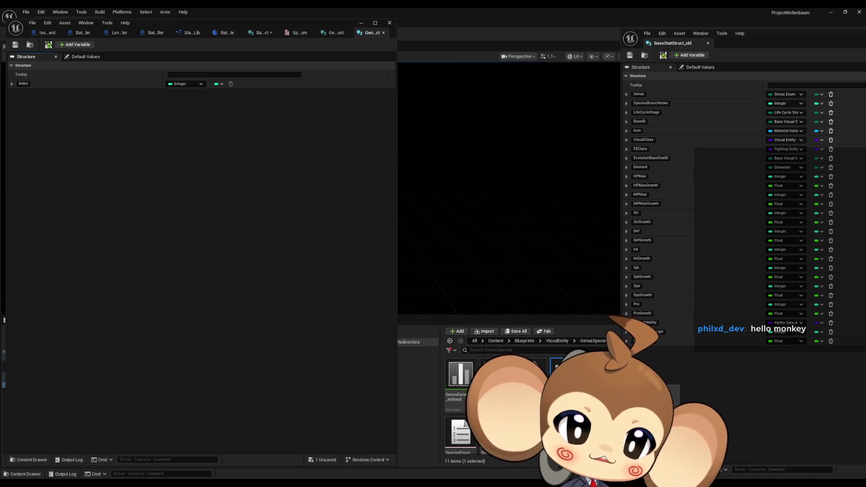
- Open GenusDatatable_NameIndexer for editing via GenusNameIndexerStruct's Reference Viewer
right_click(570, 369)
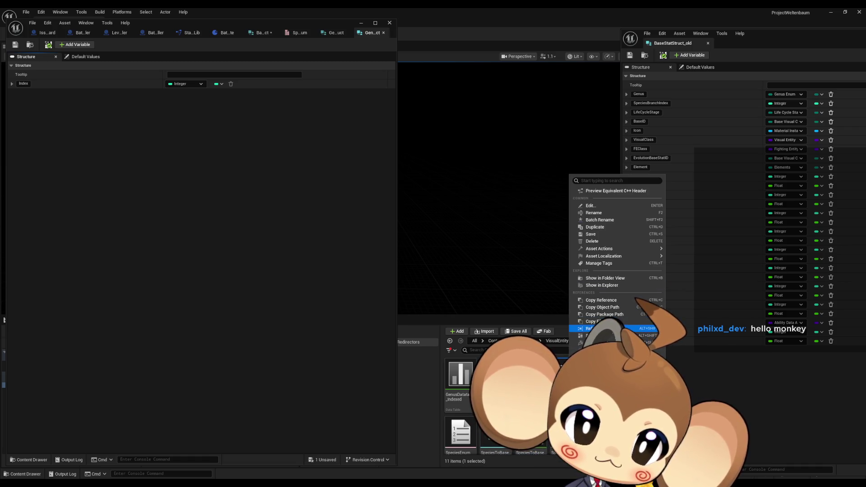
click(600, 329)
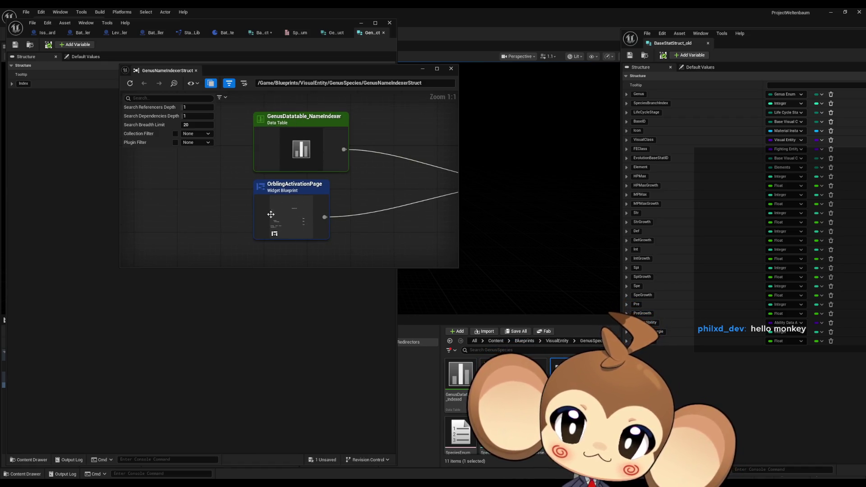
click(301, 142)
right_click(301, 143)
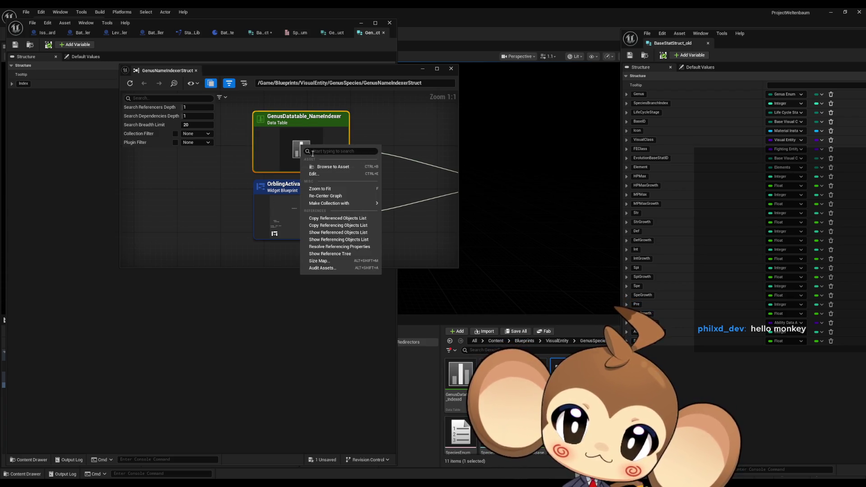
click(333, 169)
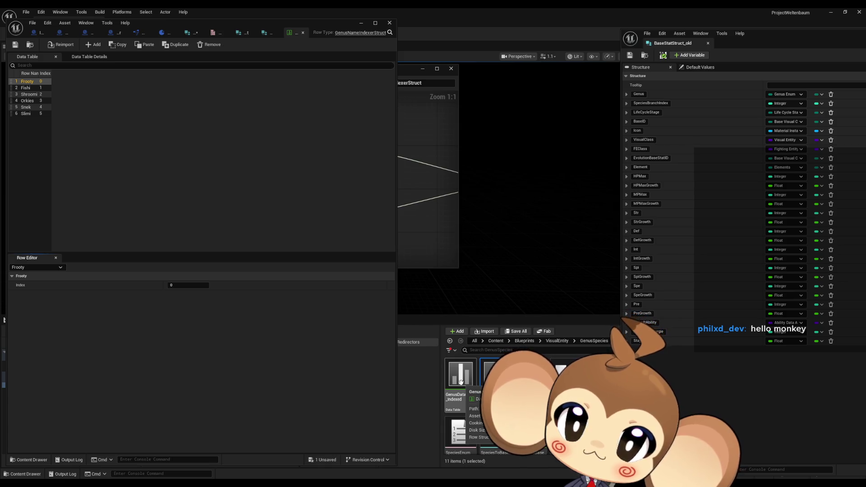
- Open the GenusDatatable_Indexed data table, then bring Paint to the front
double_click(465, 380)
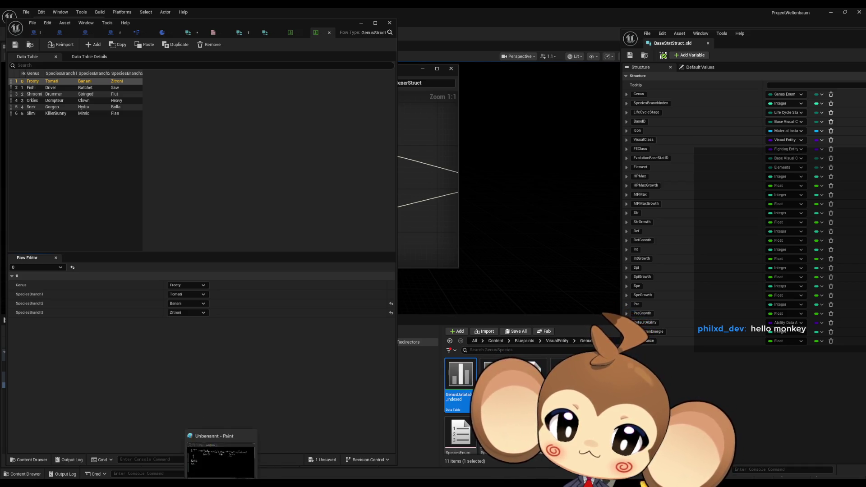
click(221, 451)
scroll(270, 262, down, 20)
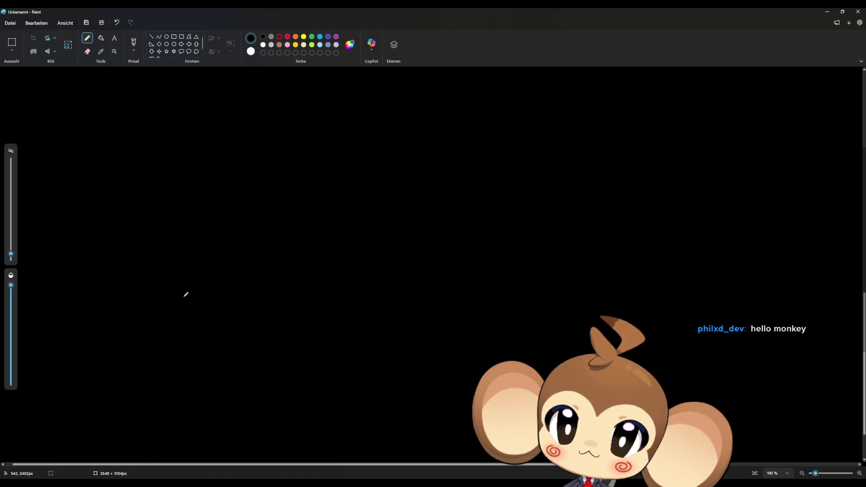
- Draw nine small circles arranged in rows on the blank canvas
mouse_move(165, 303)
mouse_down()
mouse_move(207, 276)
mouse_move(183, 312)
mouse_move(164, 300)
mouse_up()
mouse_move(272, 219)
mouse_down()
mouse_move(302, 186)
mouse_move(270, 212)
mouse_up()
mouse_move(377, 222)
mouse_down()
mouse_move(419, 194)
mouse_move(373, 220)
mouse_up()
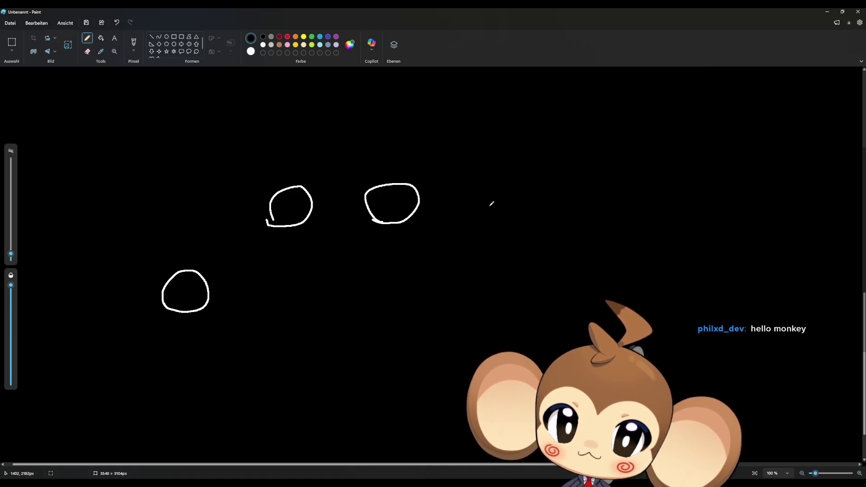
mouse_move(477, 220)
mouse_down()
mouse_move(498, 184)
mouse_move(476, 221)
mouse_up()
mouse_move(277, 312)
mouse_down()
mouse_move(288, 317)
mouse_move(278, 312)
mouse_up()
mouse_move(391, 311)
mouse_down()
mouse_move(378, 301)
mouse_move(391, 312)
mouse_up()
mouse_move(498, 315)
mouse_down()
mouse_move(476, 279)
mouse_move(495, 314)
mouse_up()
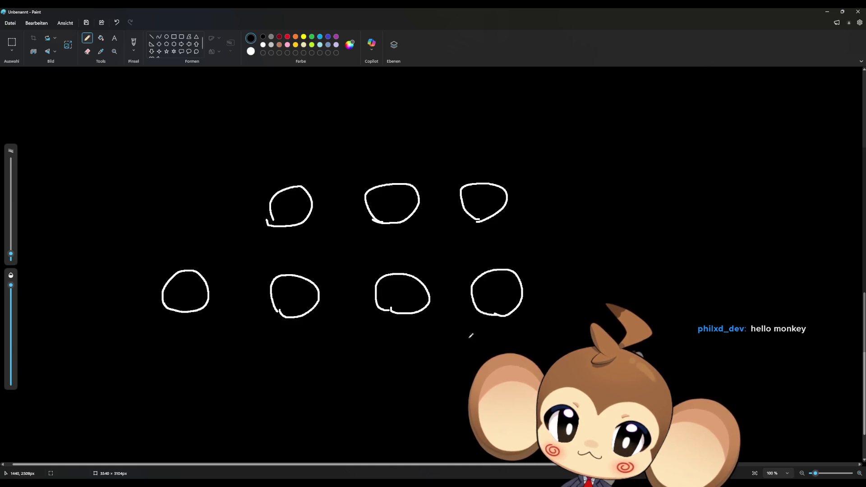
drag(281, 399, 278, 402)
mouse_move(385, 404)
mouse_down()
mouse_move(375, 387)
mouse_move(393, 404)
mouse_up()
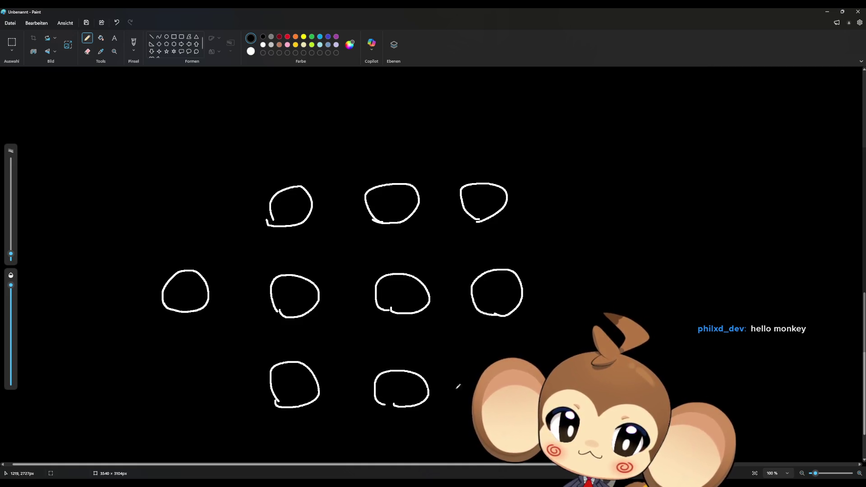
- Enclose all the circles in a big outline labelled Genus
mouse_move(440, 128)
mouse_down()
mouse_move(385, 116)
mouse_move(127, 203)
mouse_move(154, 391)
mouse_move(357, 455)
mouse_move(587, 285)
mouse_move(539, 184)
mouse_move(436, 123)
mouse_up()
mouse_move(398, 85)
mouse_down()
mouse_move(367, 106)
mouse_move(428, 104)
mouse_move(460, 118)
mouse_move(478, 112)
mouse_up()
mouse_move(457, 119)
mouse_down()
mouse_move(479, 120)
mouse_move(453, 126)
mouse_up()
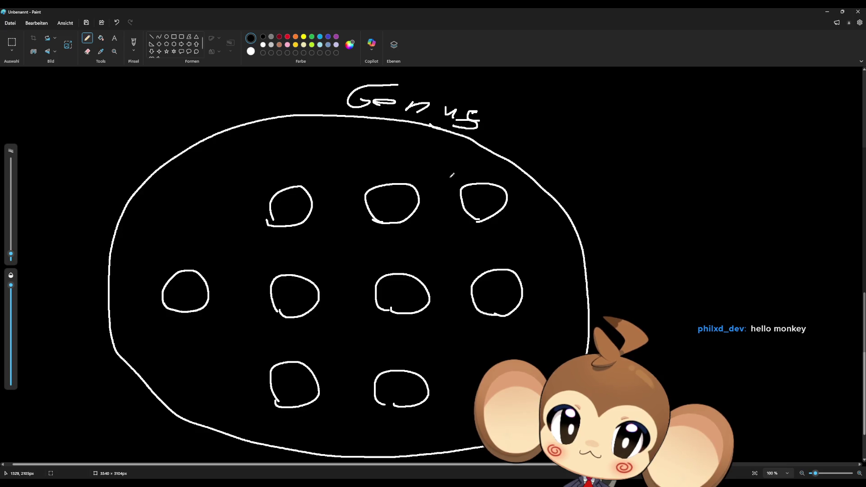
- Group four circles in an inner loop and label it Species
mouse_move(482, 173)
mouse_down()
mouse_move(390, 160)
mouse_move(246, 179)
mouse_move(168, 247)
mouse_move(163, 328)
mouse_move(231, 275)
mouse_move(413, 246)
mouse_move(508, 204)
mouse_move(472, 170)
mouse_up()
mouse_move(291, 141)
mouse_down()
mouse_move(266, 145)
mouse_move(256, 159)
mouse_up()
mouse_move(275, 149)
mouse_down()
mouse_move(278, 160)
mouse_move(320, 158)
mouse_up()
mouse_move(331, 143)
mouse_down()
mouse_move(331, 157)
mouse_move(352, 156)
mouse_up()
click(334, 138)
drag(373, 144, 360, 155)
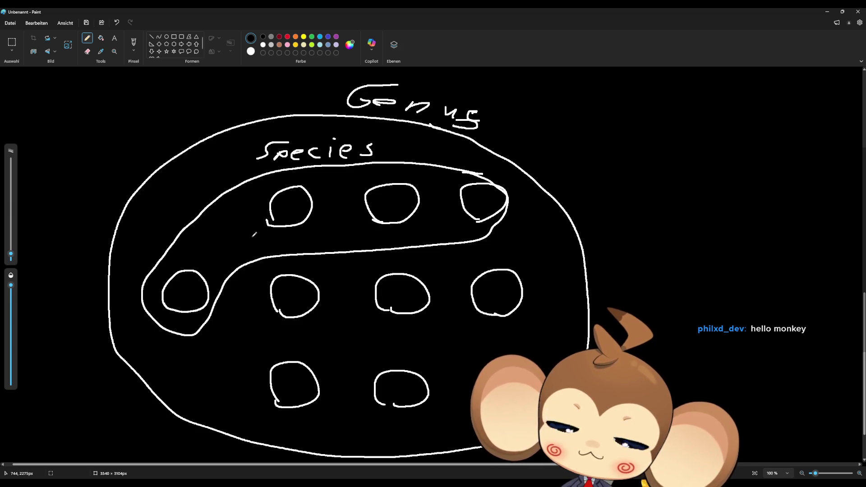
drag(316, 182, 313, 222)
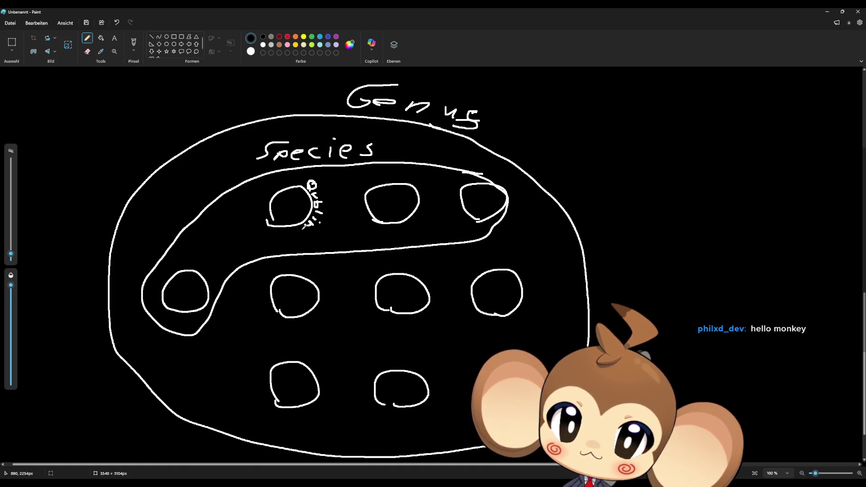
- Note the top-left circle, chain the circles with connector lines from the left circle, return to Unreal
drag(301, 228, 302, 229)
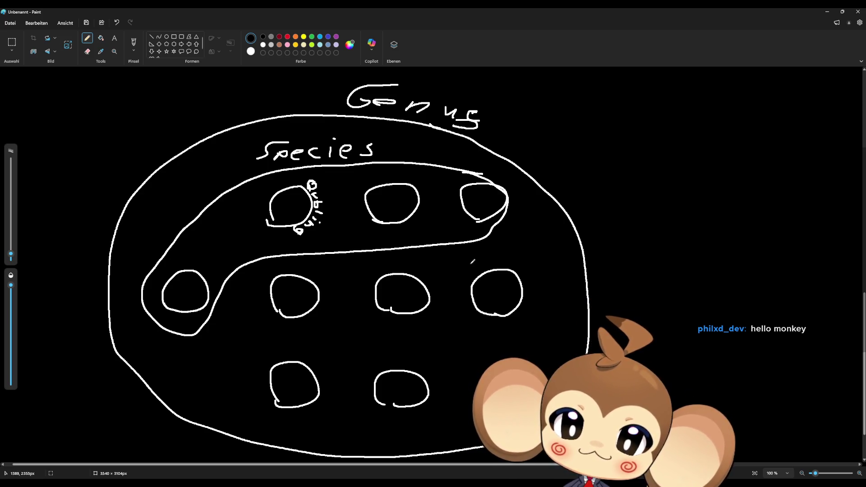
drag(195, 274, 265, 216)
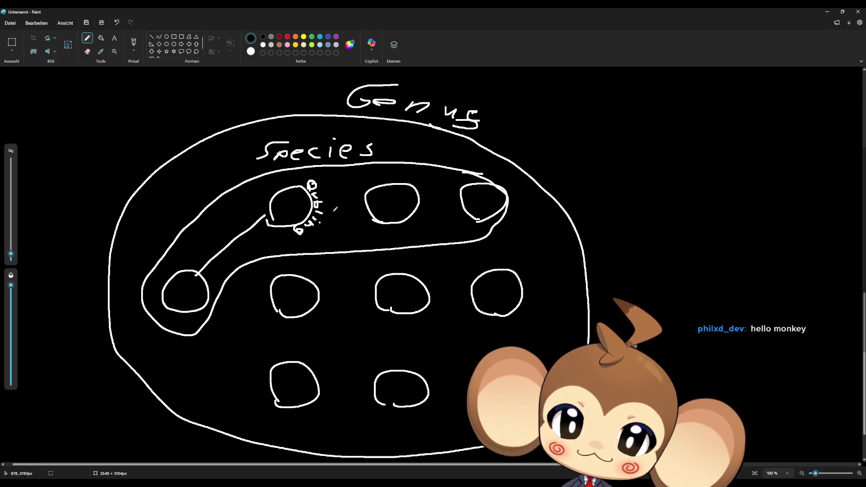
drag(327, 209, 361, 209)
drag(430, 205, 467, 204)
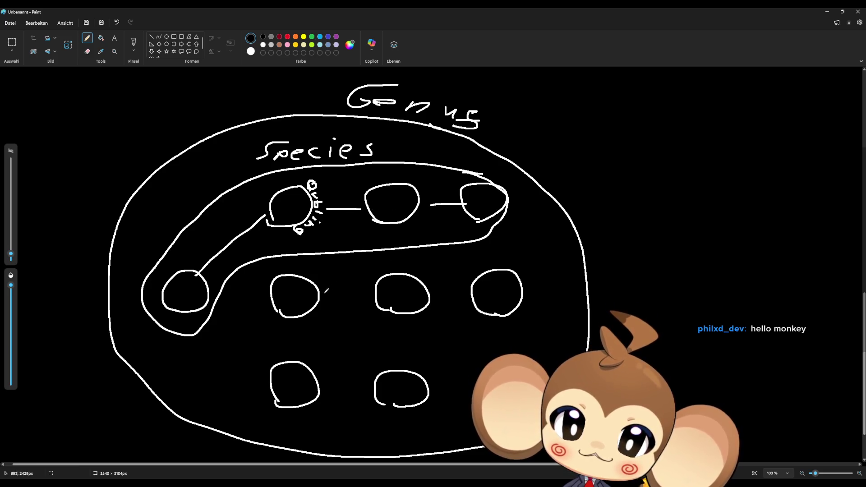
drag(326, 296, 361, 293)
drag(449, 292, 471, 292)
drag(327, 386, 351, 386)
drag(445, 387, 465, 389)
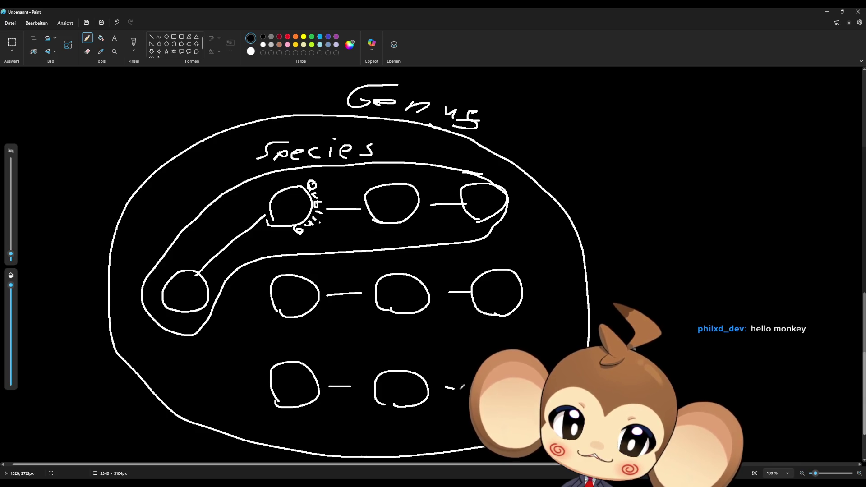
drag(266, 364, 212, 317)
drag(259, 298, 225, 299)
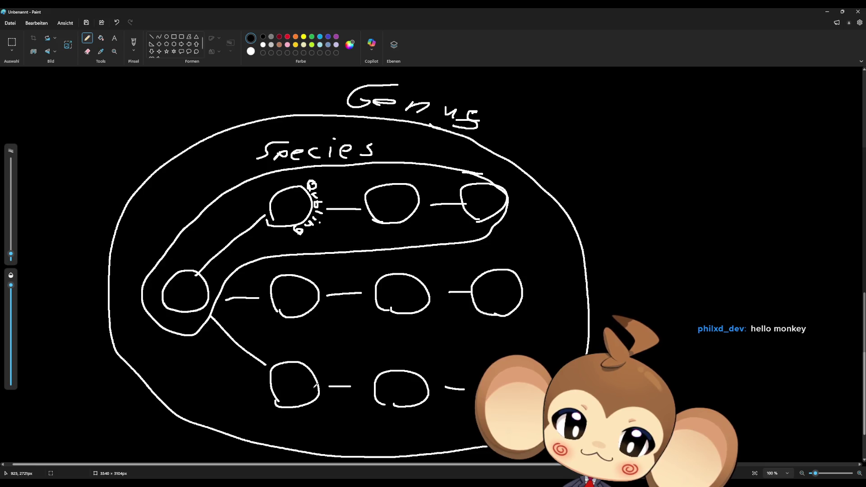
click(362, 452)
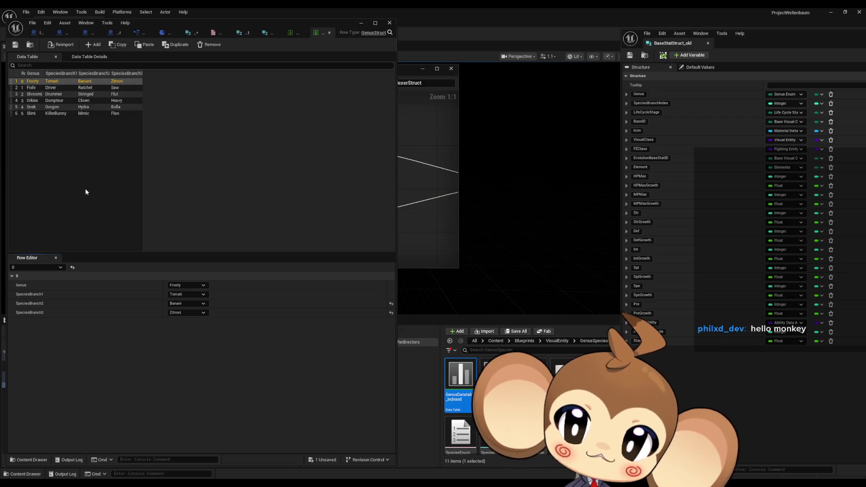
- Cycle through the open data table and struct tabs to Battle_BaseStatStruct, then reopen Paint
click(291, 33)
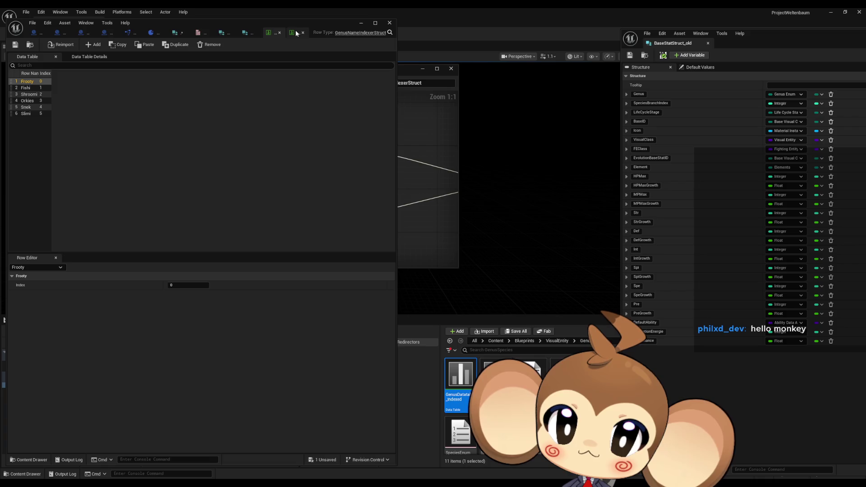
click(268, 33)
click(267, 33)
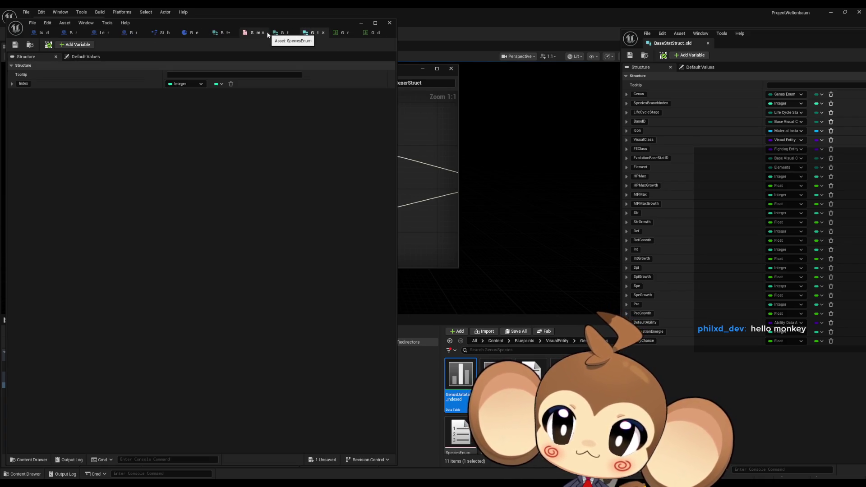
click(284, 33)
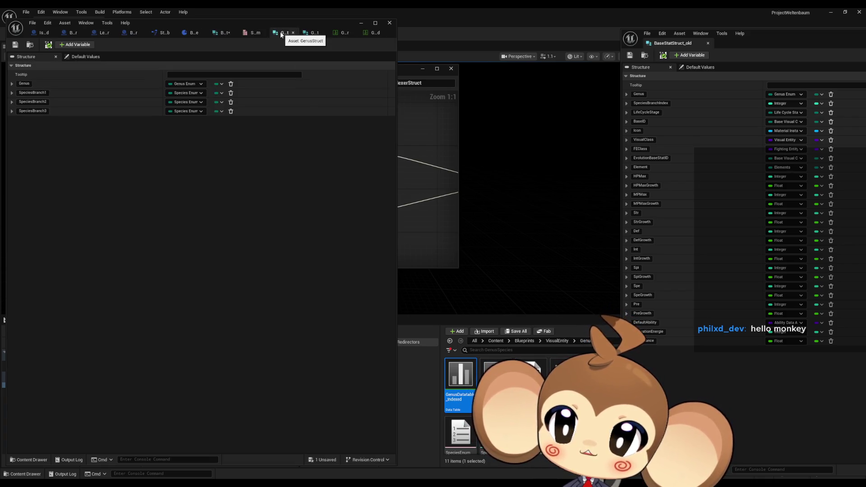
click(222, 33)
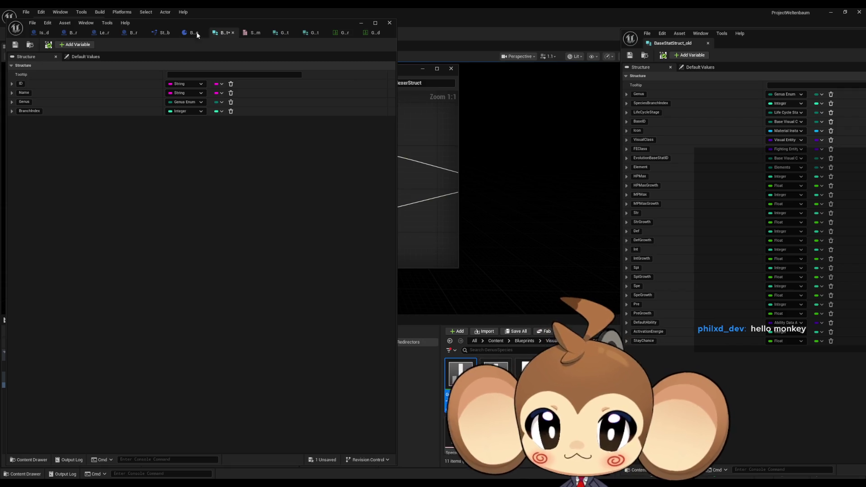
click(163, 474)
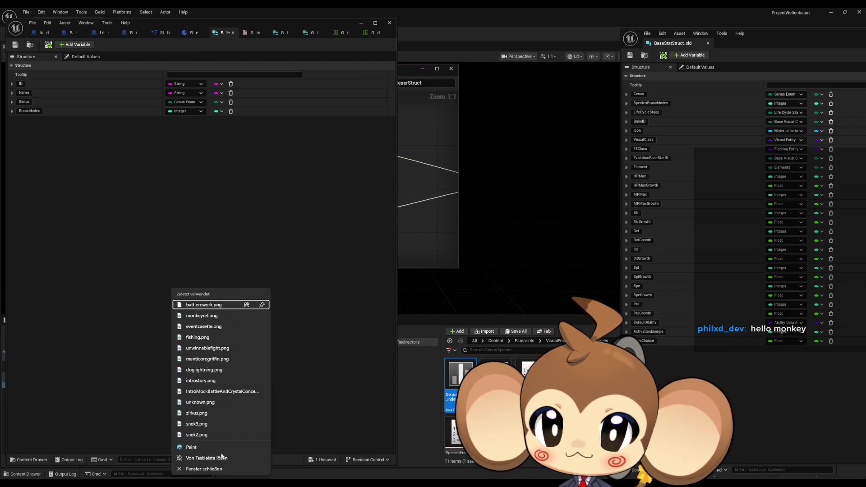
click(201, 447)
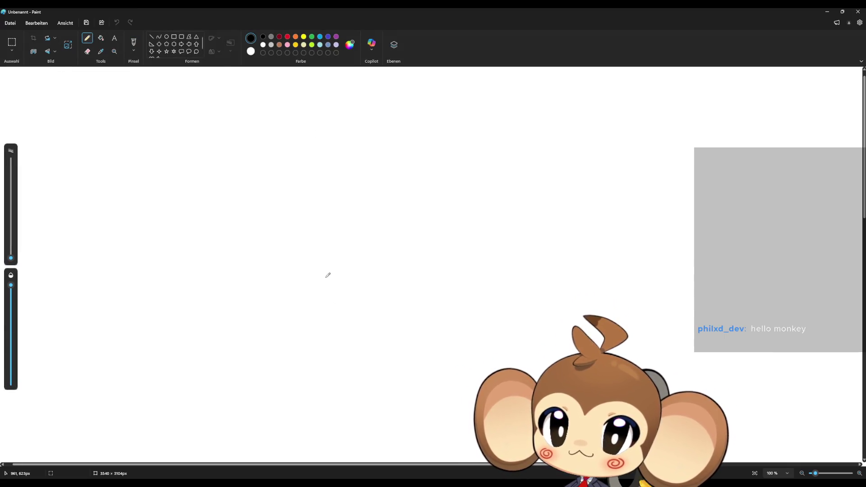
- With a thicker pencil, draw a monkey head outline with a hair tuft and two ears
drag(10, 259, 11, 253)
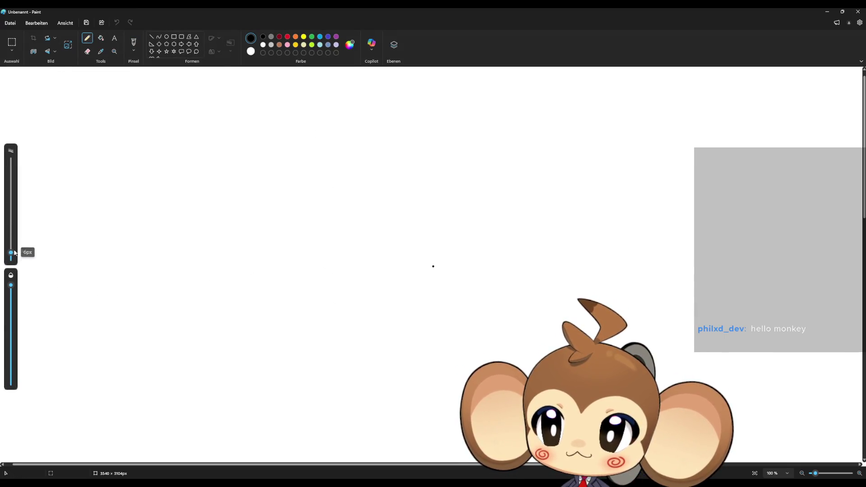
mouse_move(293, 220)
mouse_down()
mouse_move(346, 221)
mouse_move(396, 206)
mouse_move(420, 227)
mouse_up()
mouse_move(299, 270)
mouse_down()
mouse_move(361, 286)
mouse_move(439, 274)
mouse_up()
mouse_move(402, 163)
mouse_down()
mouse_move(362, 155)
mouse_move(249, 253)
mouse_move(396, 339)
mouse_move(461, 226)
mouse_move(407, 162)
mouse_move(366, 156)
mouse_move(365, 124)
mouse_up()
mouse_move(368, 193)
mouse_down()
mouse_move(279, 206)
mouse_move(250, 278)
mouse_up()
mouse_move(368, 193)
mouse_down()
mouse_move(393, 179)
mouse_move(429, 249)
mouse_move(466, 289)
mouse_up()
mouse_move(455, 219)
mouse_down()
mouse_move(498, 232)
mouse_move(458, 243)
mouse_up()
mouse_move(442, 191)
mouse_down()
mouse_move(507, 253)
mouse_move(467, 257)
mouse_up()
mouse_move(267, 201)
mouse_down()
mouse_move(207, 228)
mouse_move(254, 235)
mouse_move(185, 159)
mouse_move(243, 245)
mouse_move(277, 266)
mouse_move(285, 261)
mouse_up()
- Add a dark-red spiral cheek, then go back to black and undo a stray dot
click(279, 37)
mouse_move(427, 260)
mouse_down()
mouse_move(444, 270)
mouse_move(436, 269)
mouse_up()
click(263, 36)
click(285, 121)
key(ctrl+z)
- Scrawl 'RRR' lettering beneath the monkey face
mouse_move(120, 331)
mouse_down()
mouse_move(101, 358)
mouse_move(143, 357)
mouse_up()
drag(190, 338, 173, 392)
drag(200, 361, 214, 396)
mouse_move(244, 350)
mouse_down()
mouse_move(232, 384)
mouse_move(255, 397)
mouse_up()
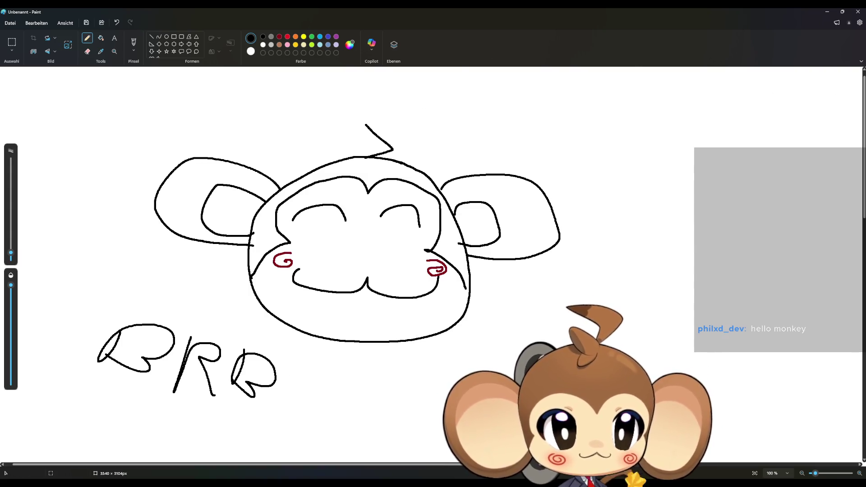
- Switch from Paint back to the Unreal Editor with Alt+Tab
key(alt+Tab)
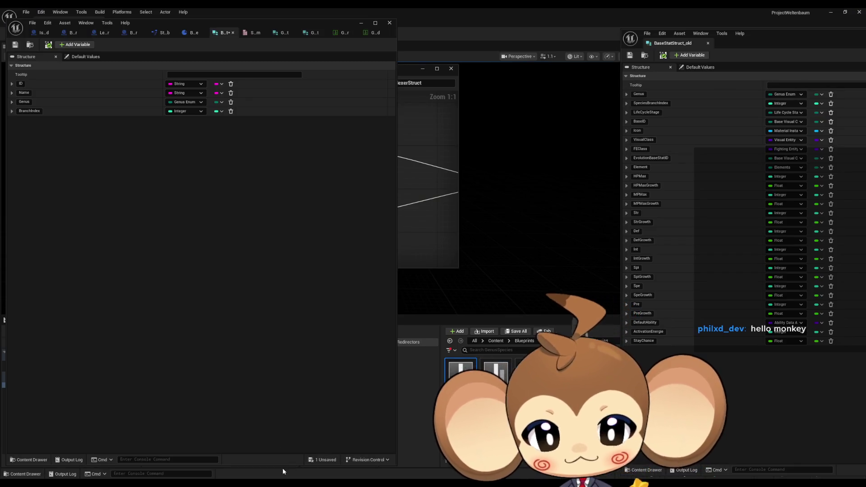
right_click(221, 481)
click(223, 469)
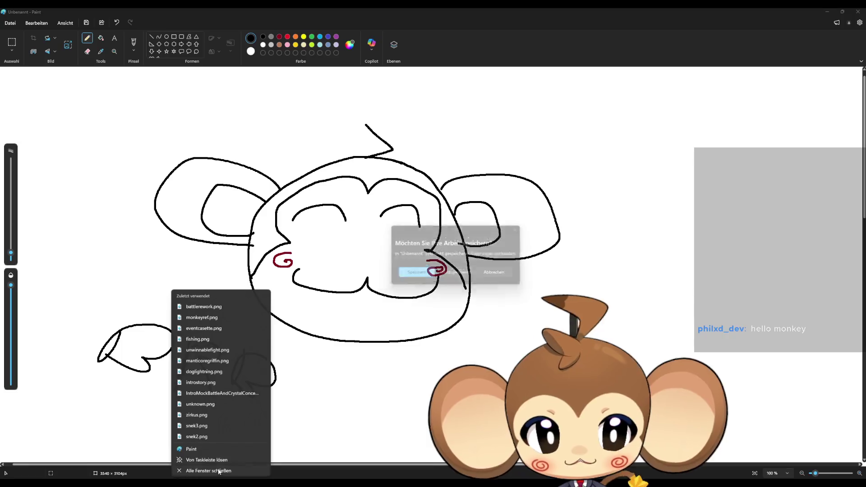
click(441, 262)
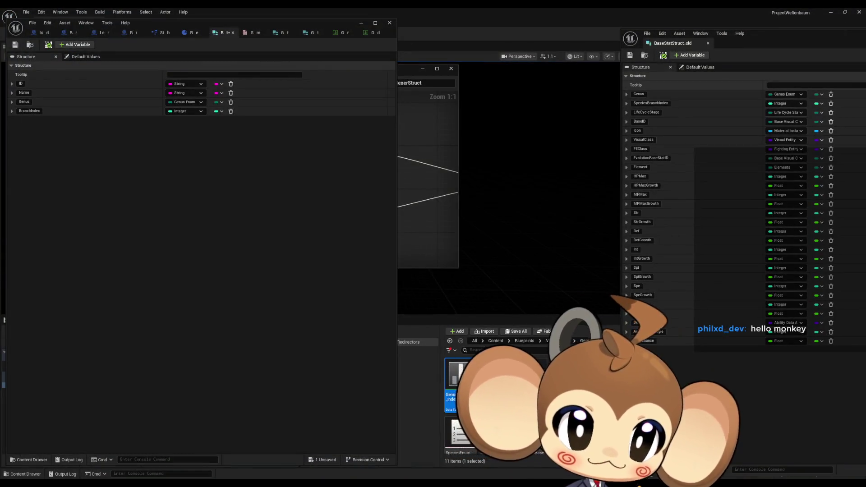
mouse_move(793, 36)
mouse_down()
mouse_move(709, 114)
mouse_move(650, 56)
mouse_move(596, 47)
mouse_up()
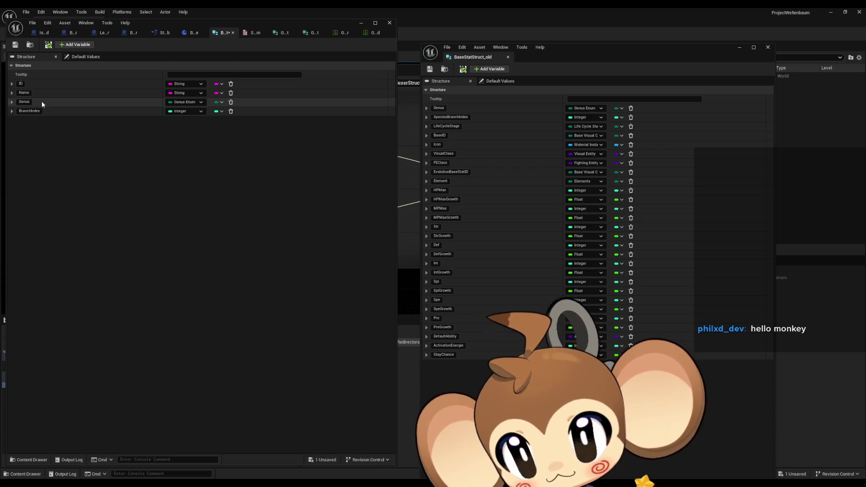
- Change the BranchIndex variable's type from Integer to Species Enum
click(179, 112)
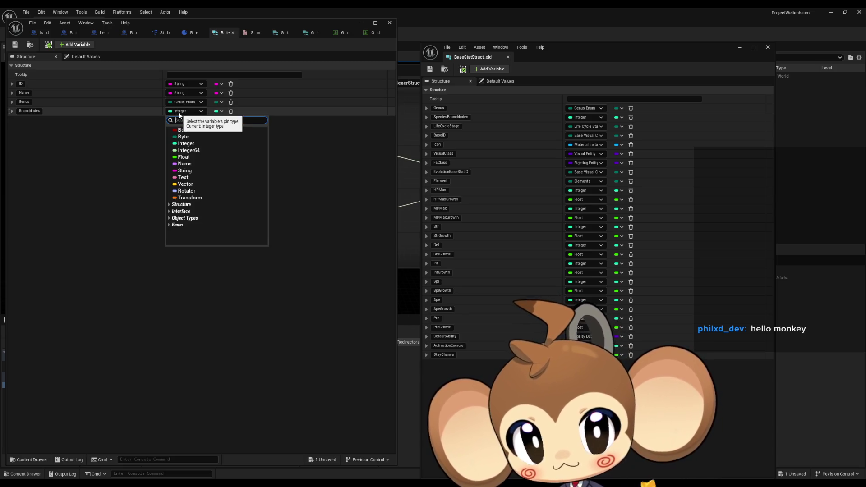
text(specie)
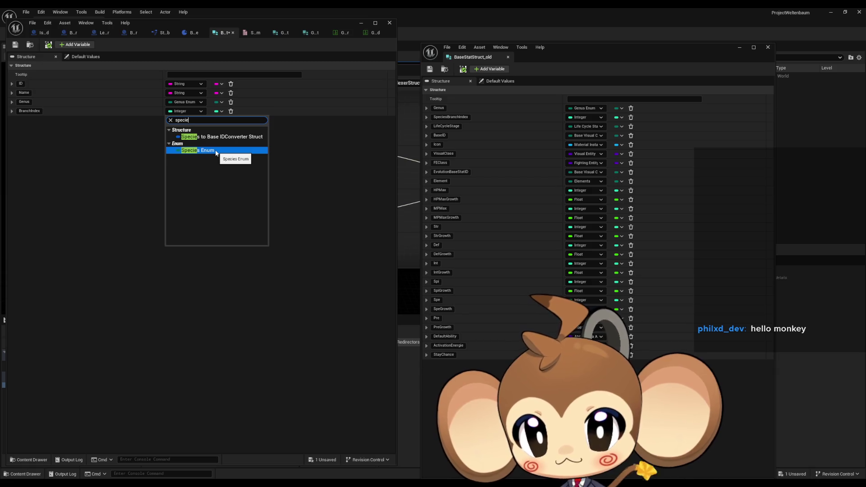
click(215, 151)
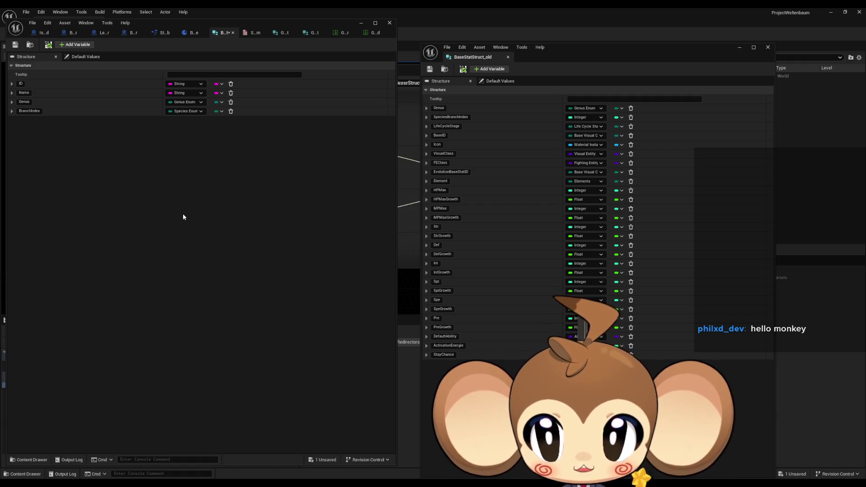
- Rename the BranchIndex variable to Species
click(41, 114)
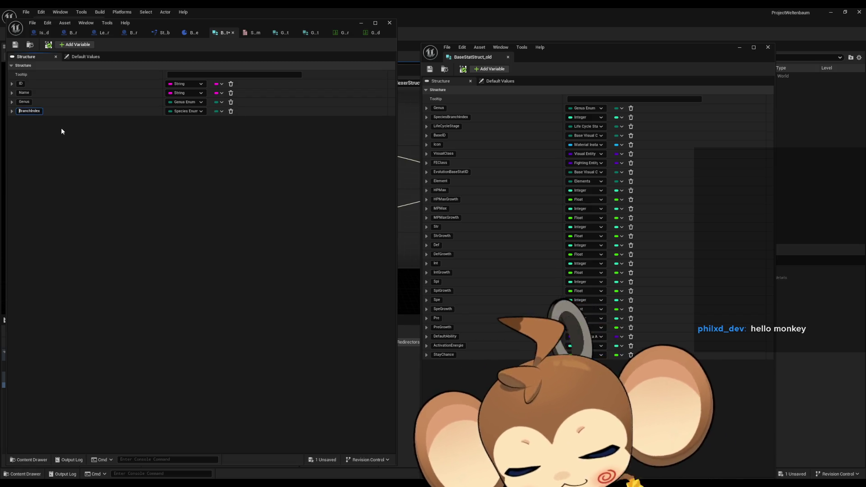
key(F2)
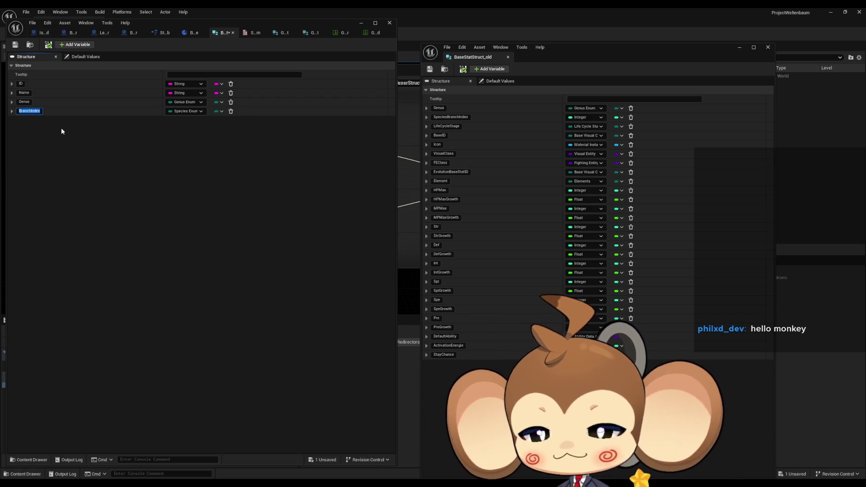
text(Species)
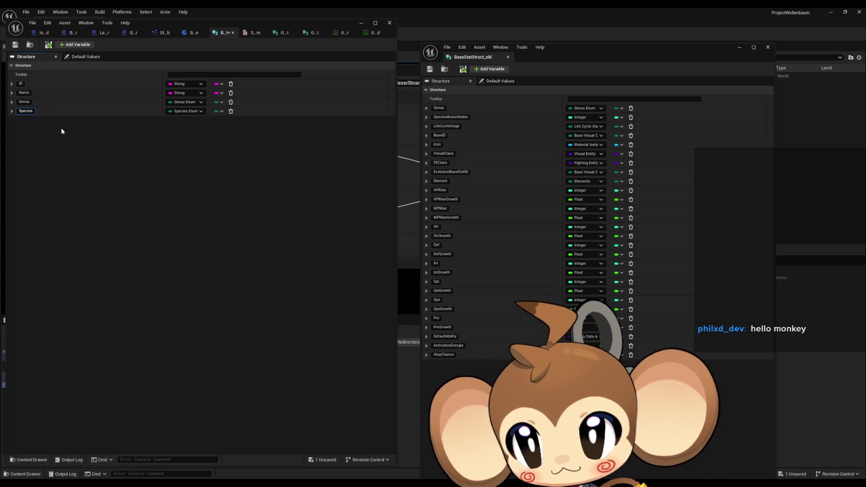
key(Return)
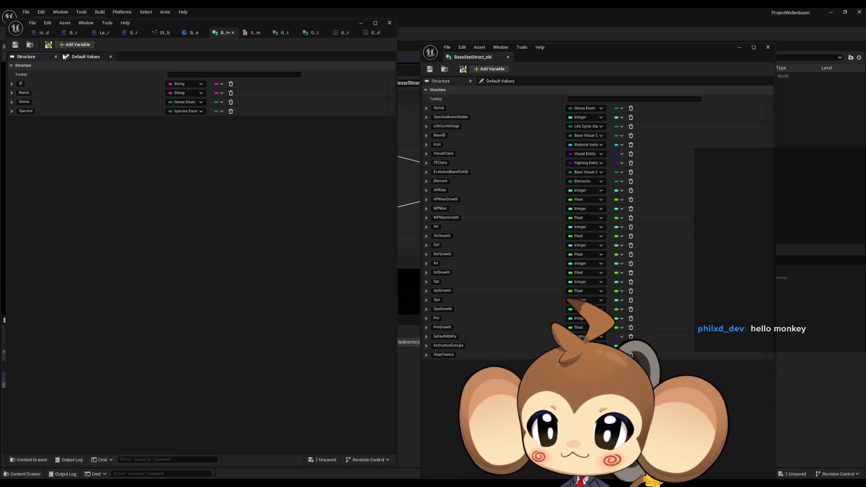
- Add an EntityBase field of type Base Visual Class IDs to the struct, then close BaseStatStruct_old
click(68, 45)
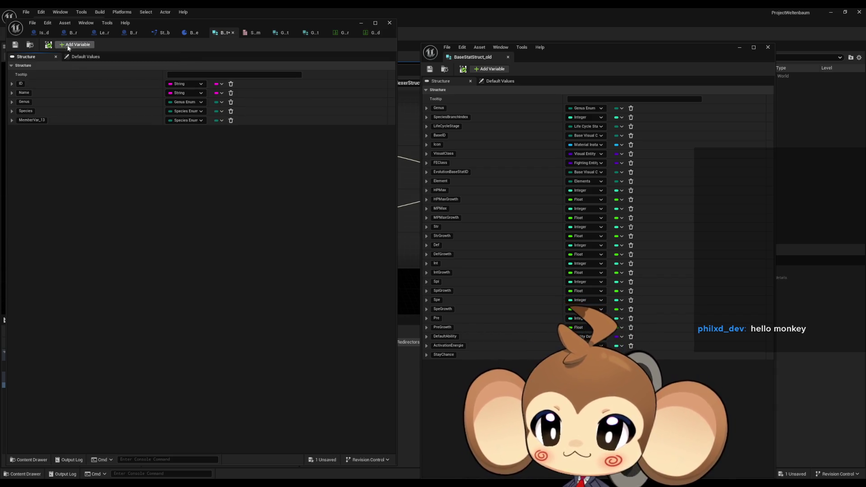
text(E)
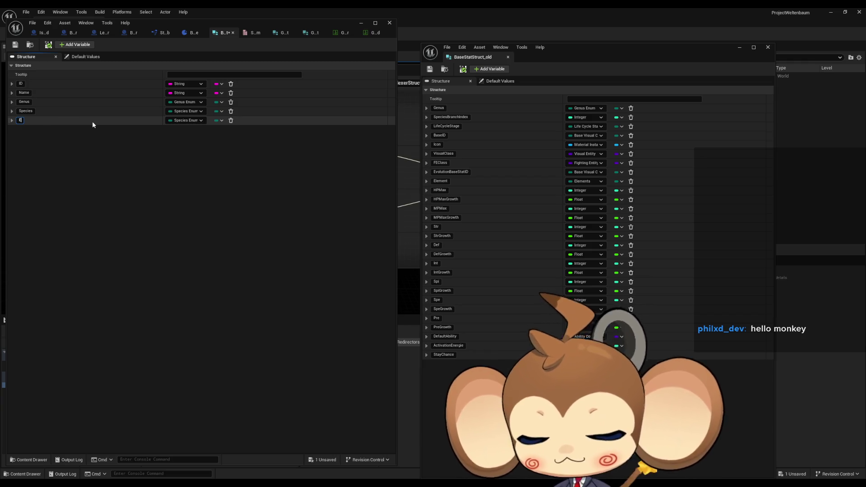
text(ntityBase)
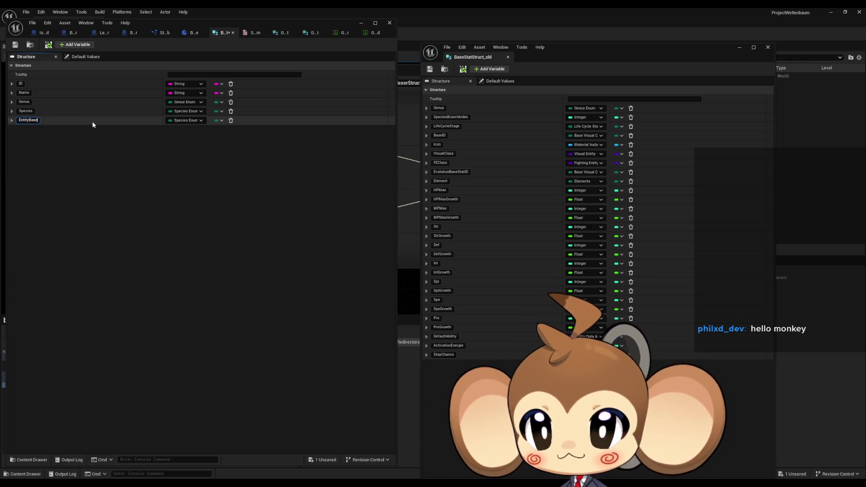
click(182, 121)
text(base)
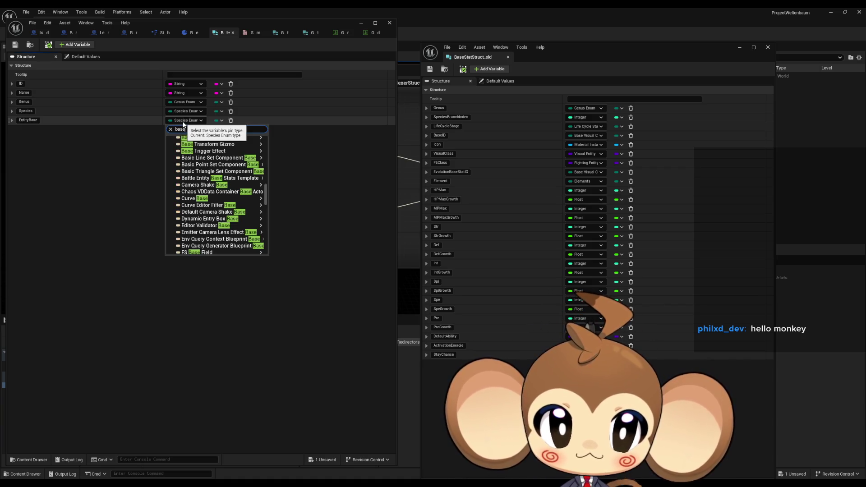
text( vis)
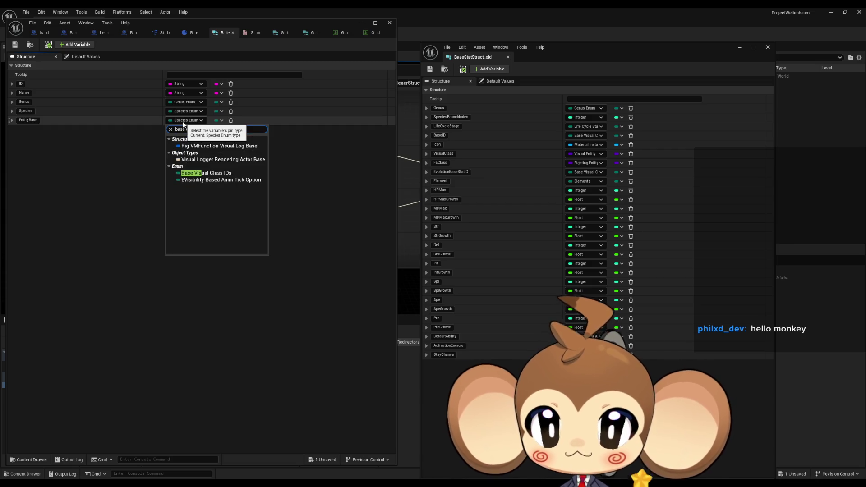
click(224, 174)
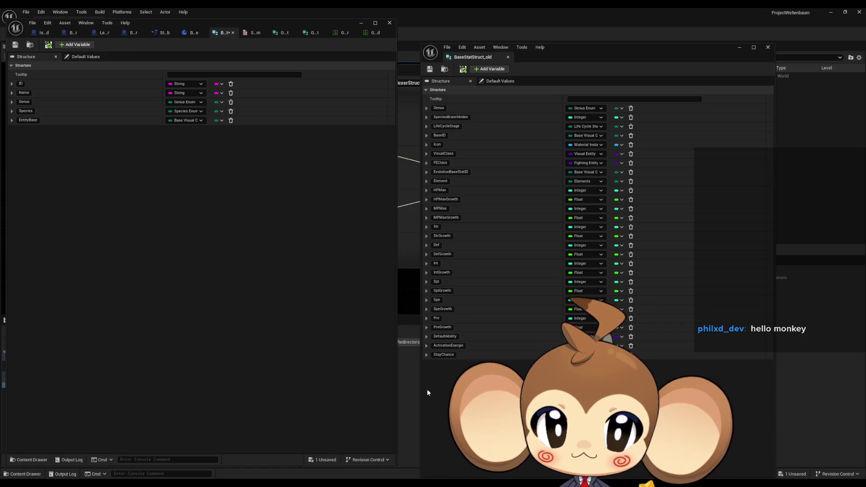
click(768, 47)
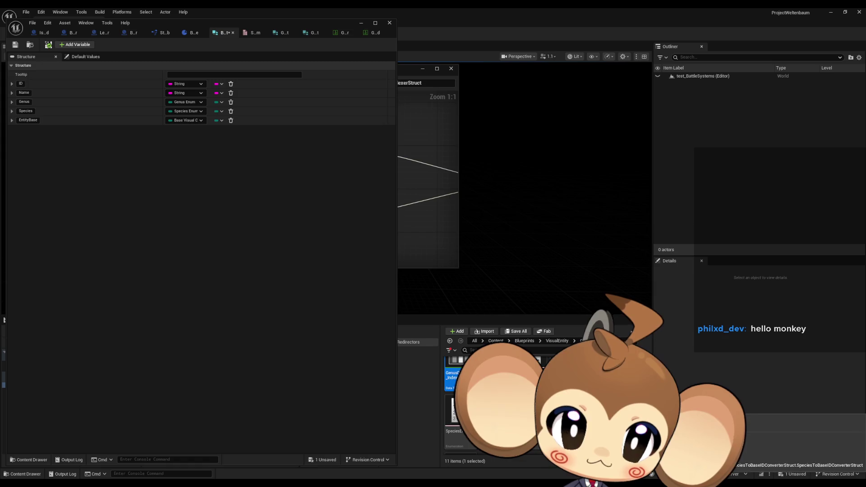
- Open the VisualEntity enum (none, Tomati, Fishy) and move the Player entry up below none
click(557, 341)
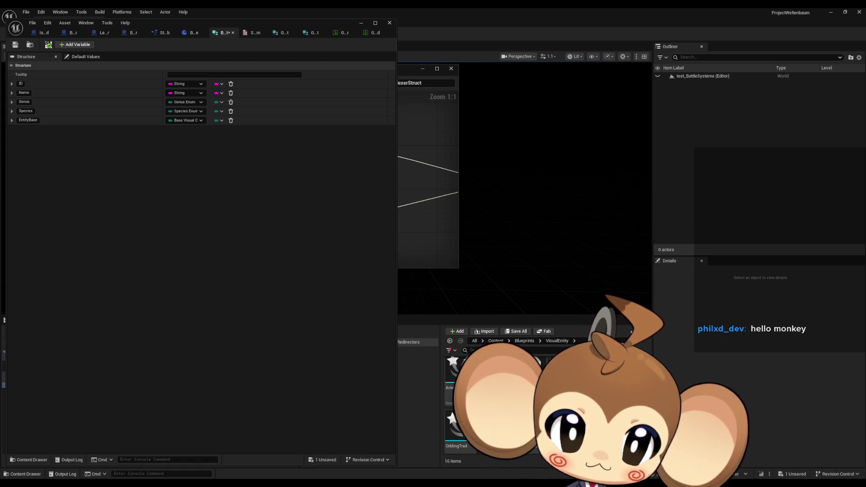
double_click(496, 370)
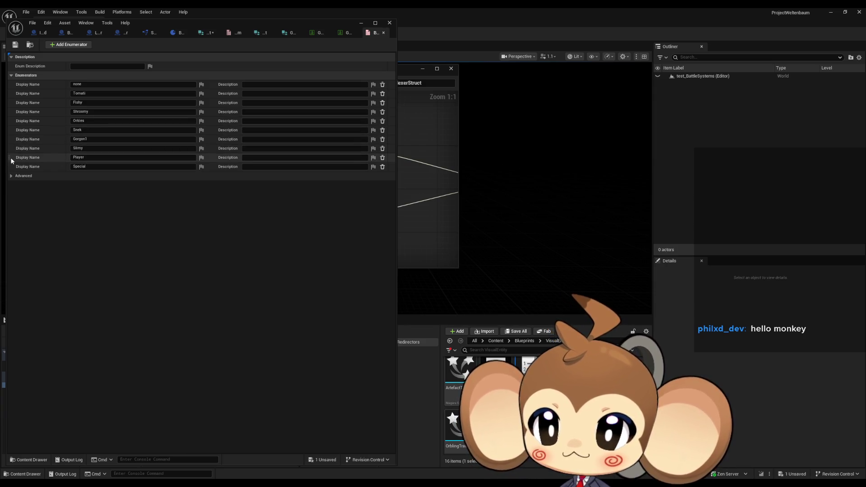
drag(8, 158, 9, 89)
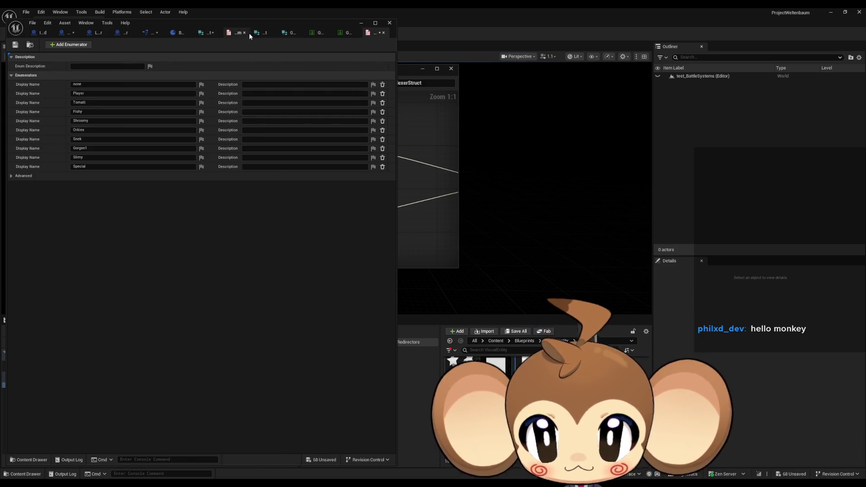
click(210, 33)
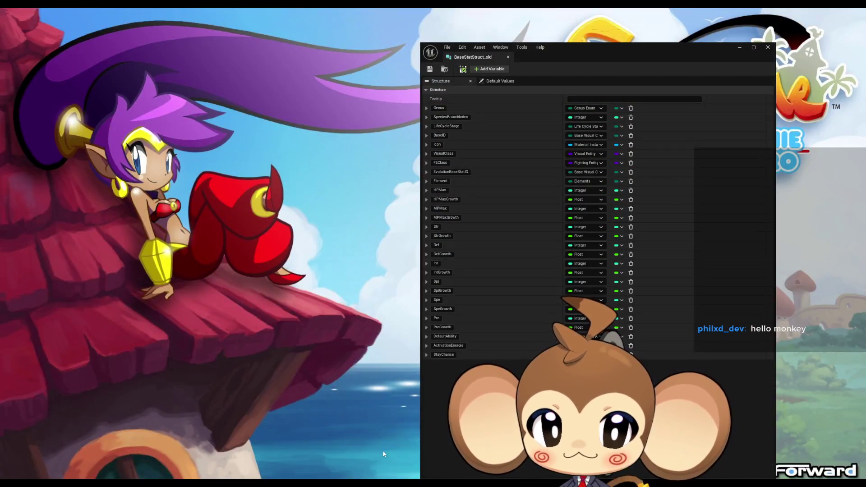
- Compare BaseStatStruct_old against Battle_BaseStatStruct's five fields, then put the old struct window away
click(377, 454)
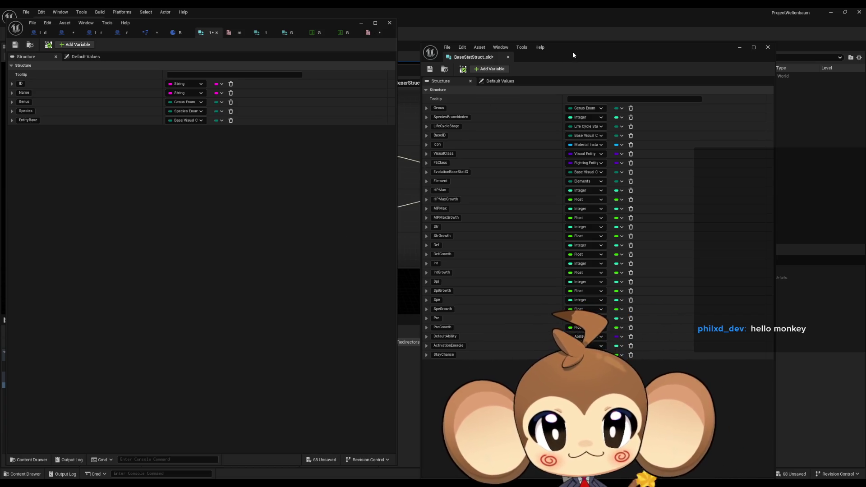
click(734, 48)
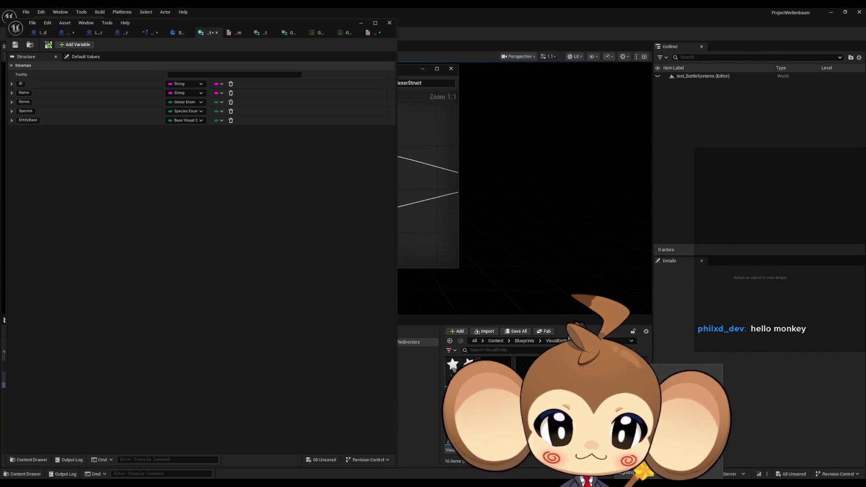
- Open OrblingTomati_VE in the full Blueprint Editor and go to its parent Abstract_Orbling_VE
scroll(496, 397, up, 3)
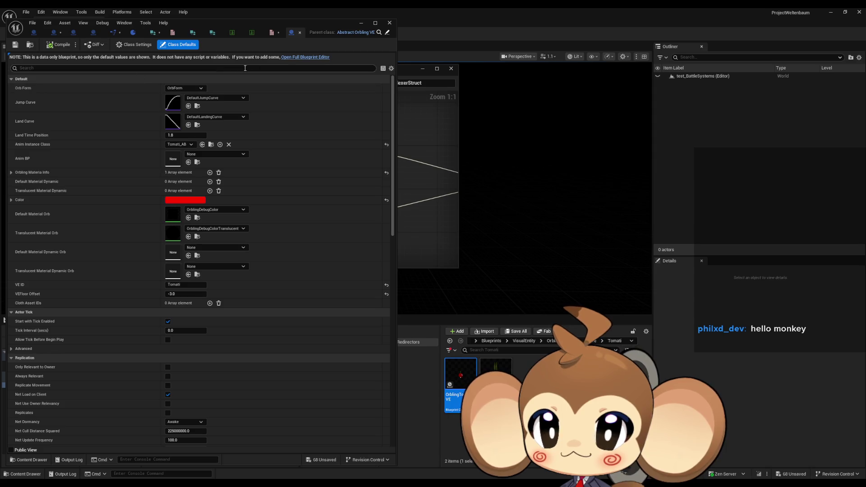
click(298, 57)
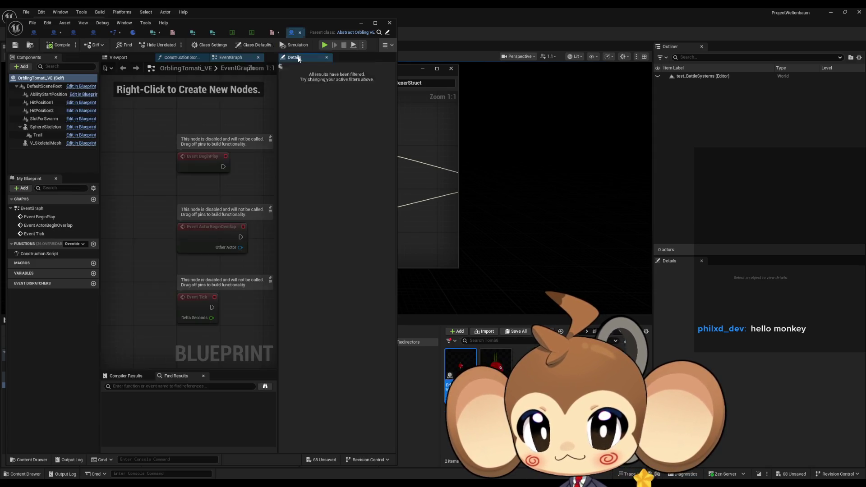
click(388, 33)
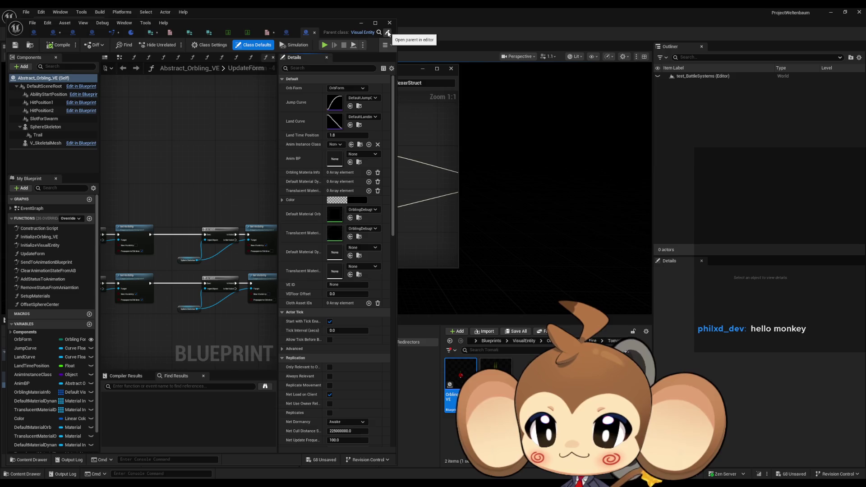
scroll(54, 361, down, 2)
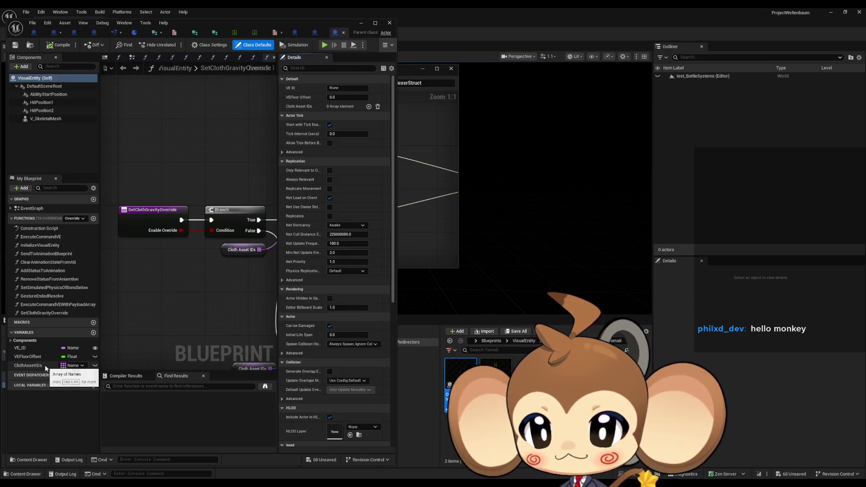
middle_click(337, 36)
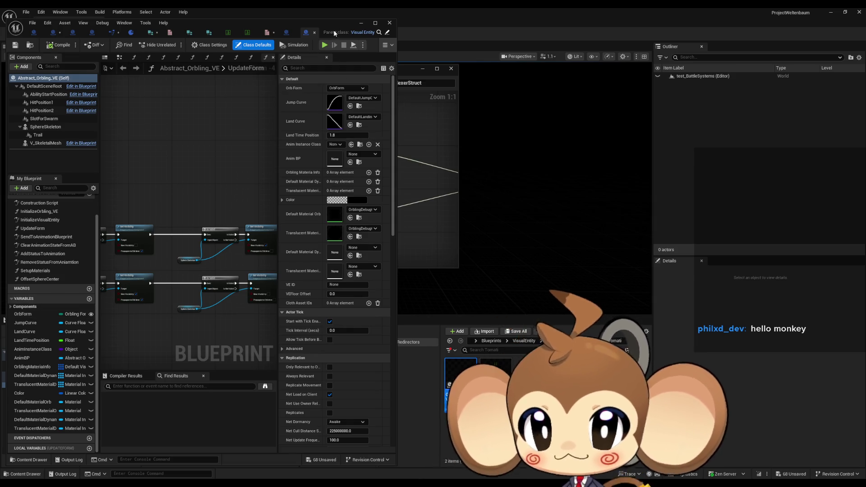
click(314, 32)
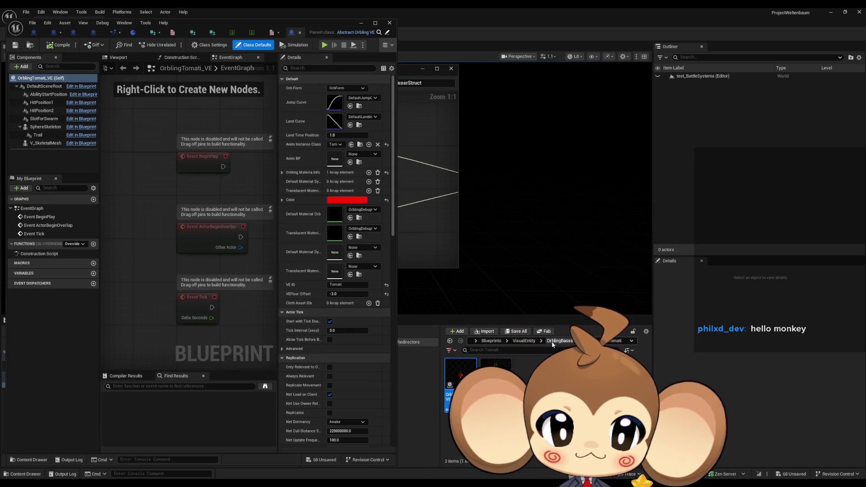
- Navigate the Content Browser up to Blueprints > Stats and select its first asset
click(496, 341)
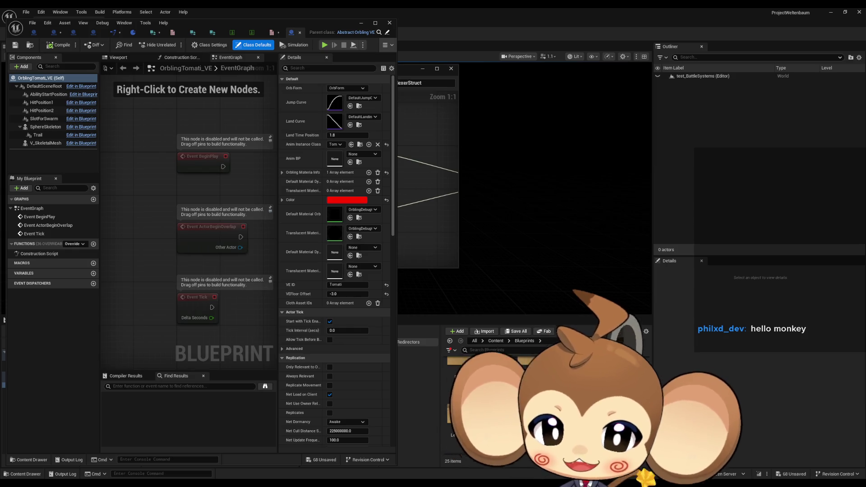
double_click(460, 408)
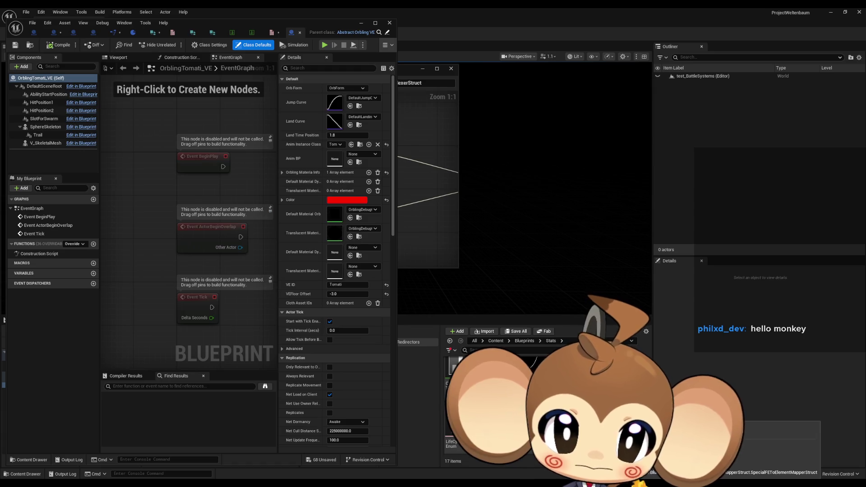
click(456, 375)
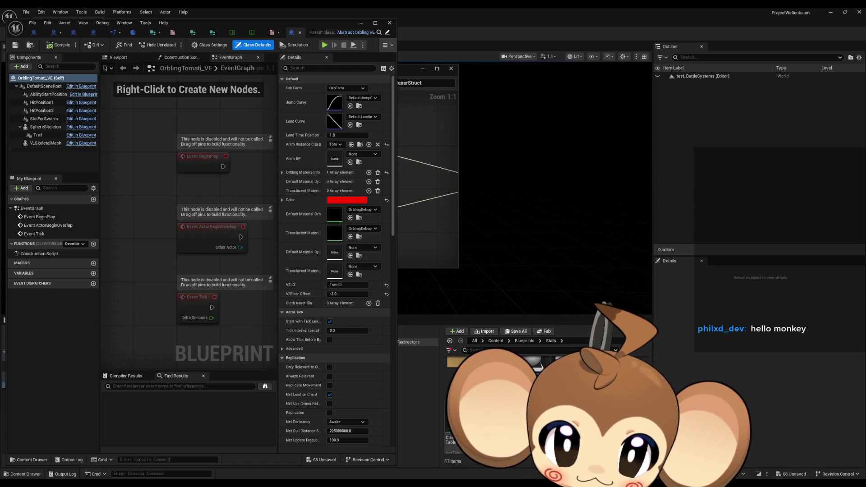
- Open EntityInfoStruct and dock its tab beside BaseStatStruct_old
double_click(456, 374)
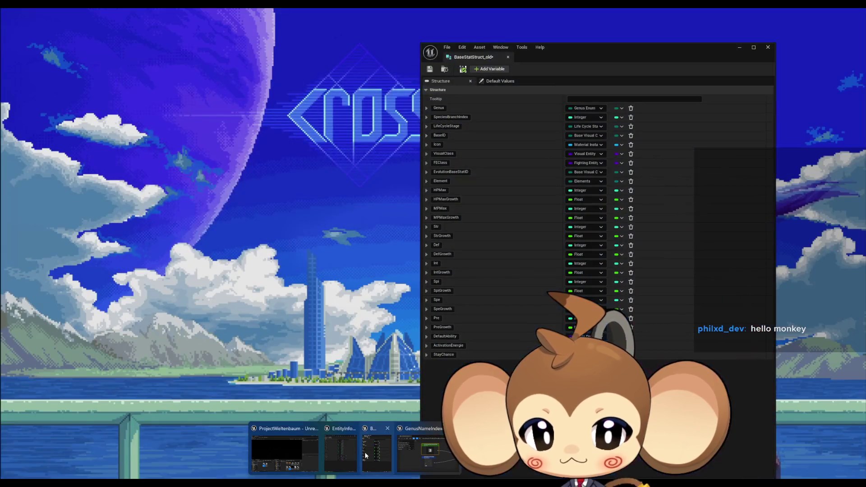
click(365, 452)
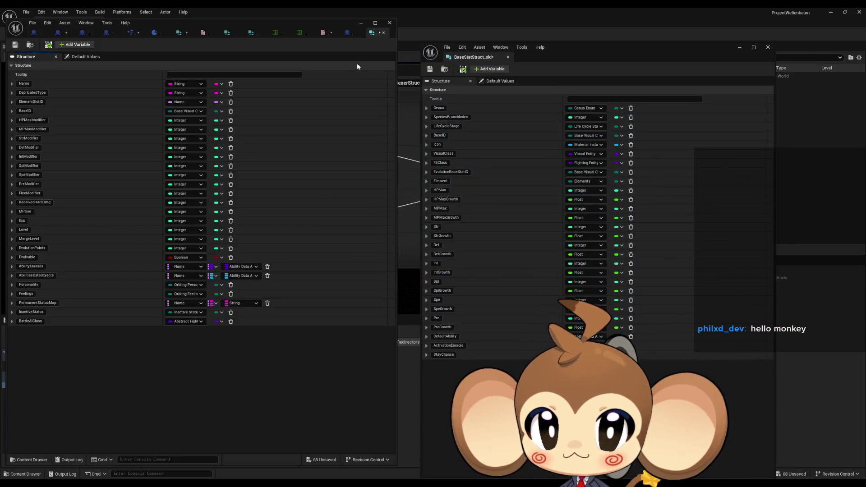
drag(374, 32, 541, 57)
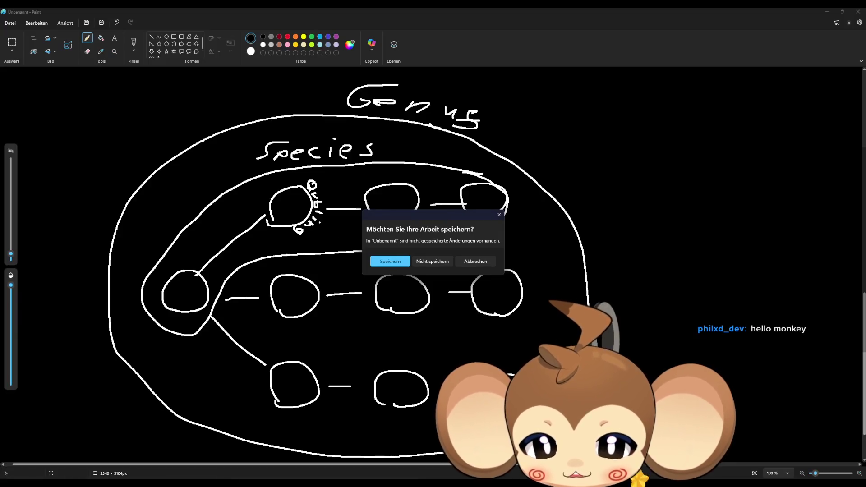
- Dismiss Paint's save prompt and scroll to empty canvas beside the Genus diagram
click(499, 216)
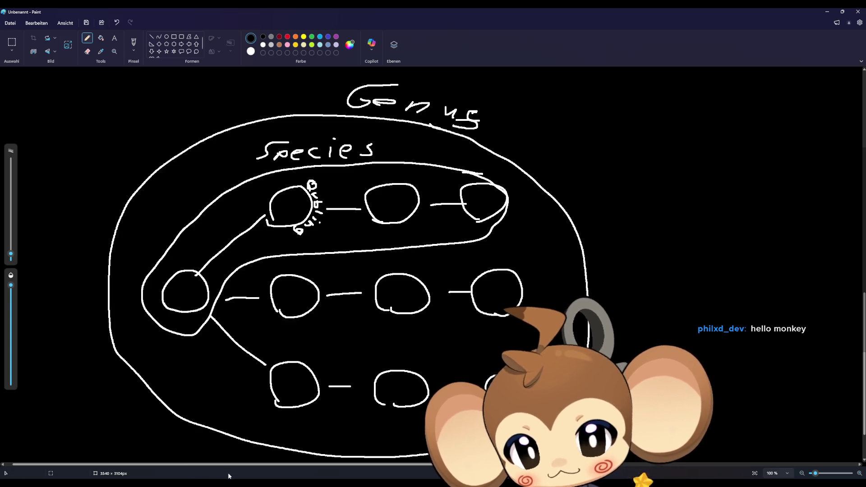
scroll(602, 252, down, 1)
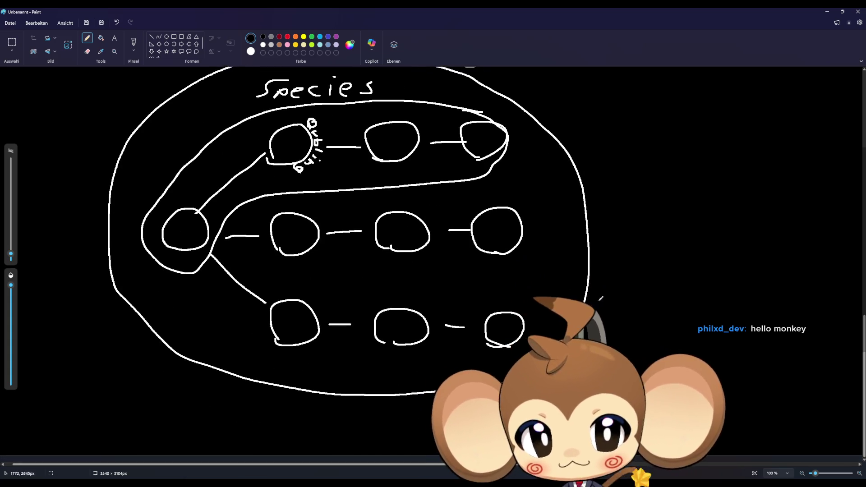
scroll(408, 421, up, 3)
scroll(408, 422, up, 10)
scroll(437, 334, right, 8)
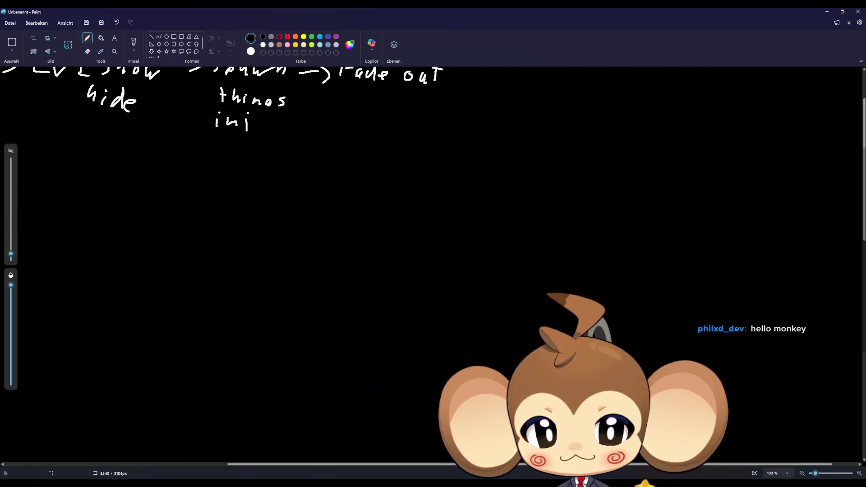
scroll(436, 334, down, 1)
scroll(436, 334, down, 6)
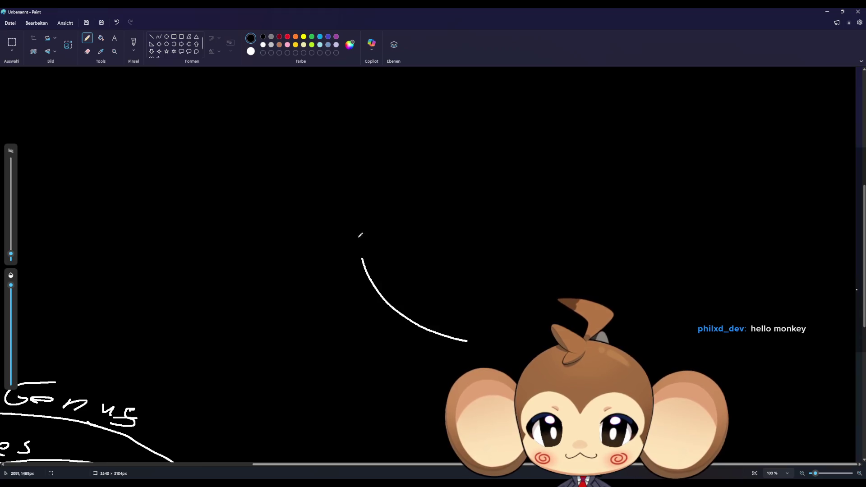
- Draw a large circle containing small VE, BS, ES and TS nodes
drag(361, 246, 527, 143)
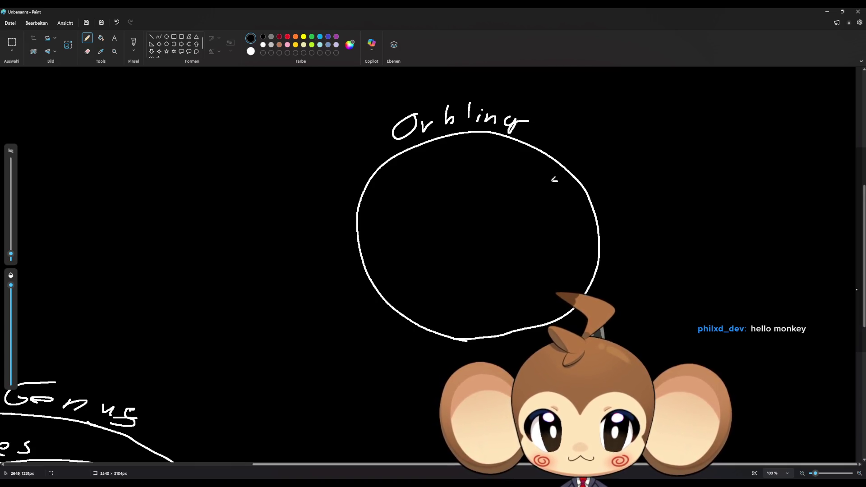
drag(549, 229, 551, 223)
mouse_move(562, 220)
mouse_down()
mouse_move(563, 235)
mouse_move(571, 220)
mouse_move(572, 234)
mouse_up()
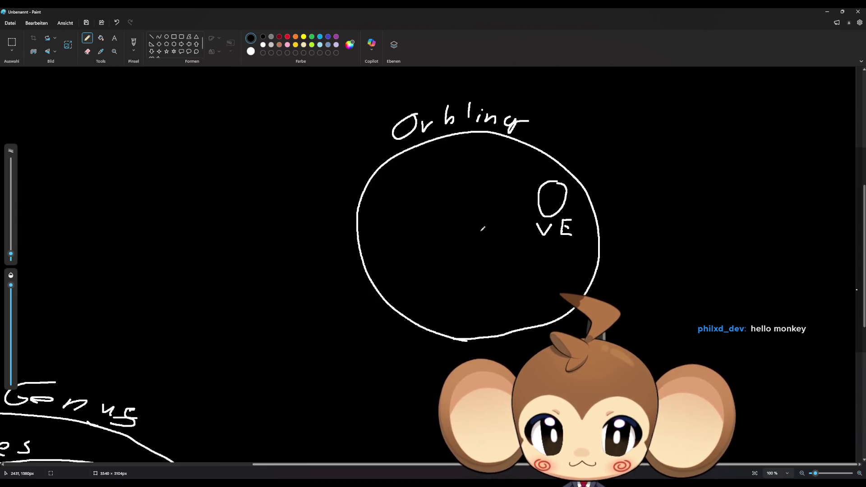
mouse_move(472, 153)
mouse_down()
mouse_move(460, 176)
mouse_move(477, 158)
mouse_move(452, 199)
mouse_move(470, 198)
mouse_up()
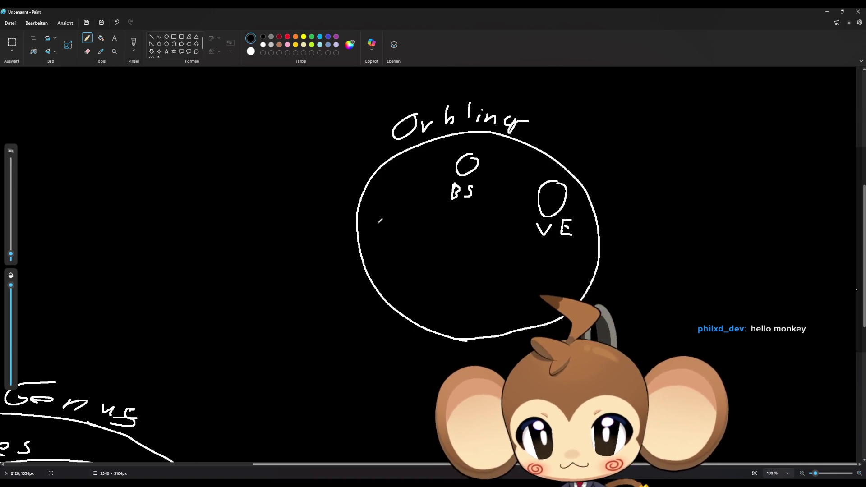
mouse_move(375, 221)
mouse_down()
mouse_move(375, 243)
mouse_move(376, 223)
mouse_move(389, 241)
mouse_up()
drag(409, 222, 399, 239)
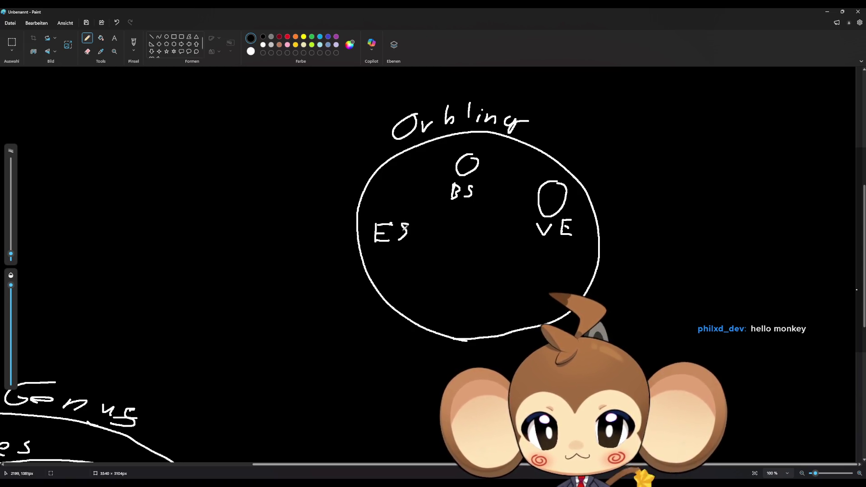
mouse_move(401, 191)
mouse_down()
mouse_move(396, 215)
mouse_move(406, 191)
mouse_up()
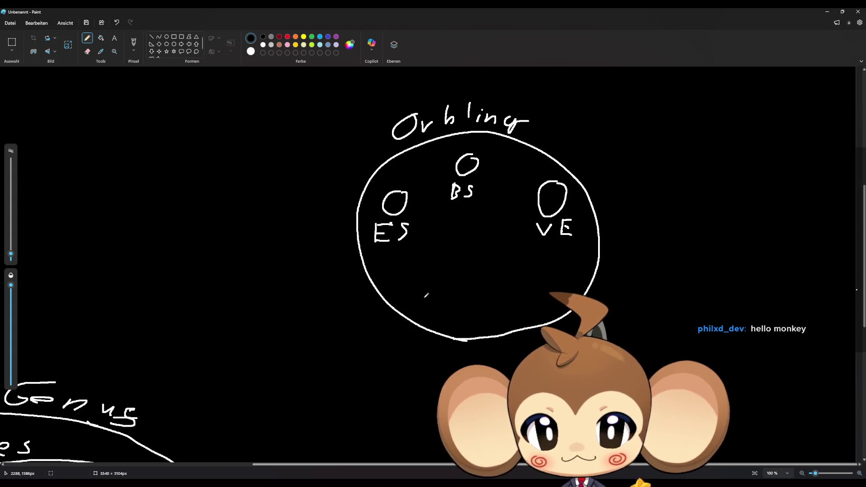
drag(460, 291, 461, 310)
mouse_move(449, 289)
mouse_down()
mouse_move(468, 288)
mouse_move(481, 308)
mouse_move(473, 273)
mouse_move(463, 281)
mouse_up()
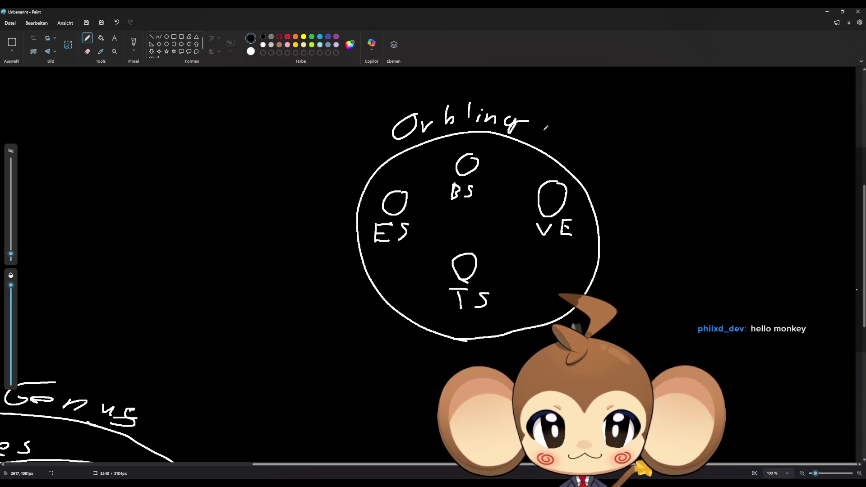
- Label the circle 'Orbling Instance', cross out Orbling, and write BE above it
mouse_move(549, 116)
mouse_down()
mouse_move(539, 134)
mouse_move(558, 144)
mouse_up()
drag(570, 135, 560, 152)
drag(590, 130, 576, 153)
mouse_move(576, 145)
mouse_down()
mouse_move(590, 139)
mouse_move(597, 160)
mouse_move(641, 180)
mouse_up()
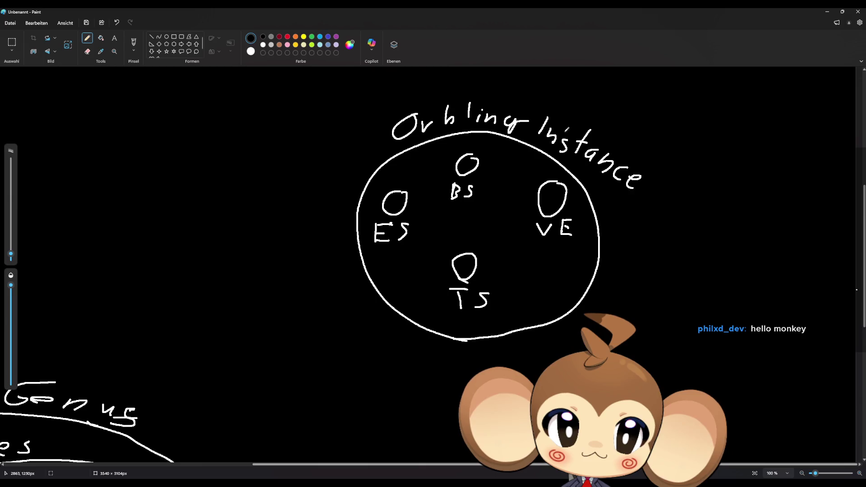
mouse_move(411, 79)
mouse_down()
mouse_move(411, 101)
mouse_move(438, 96)
mouse_move(443, 82)
mouse_up()
drag(444, 89, 462, 96)
drag(387, 133, 528, 119)
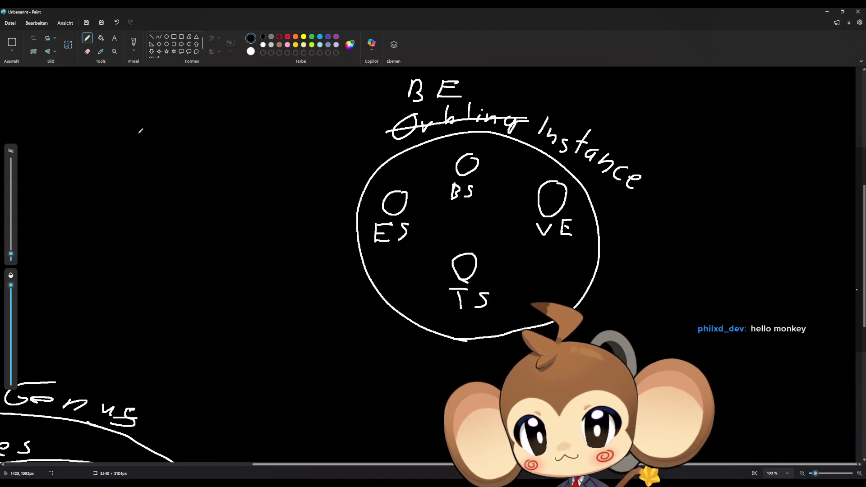
- Write the label EII beside the sketch
mouse_move(112, 135)
mouse_down()
mouse_move(111, 167)
mouse_move(128, 137)
mouse_move(129, 151)
mouse_up()
drag(109, 167, 165, 165)
mouse_move(94, 98)
mouse_down()
mouse_move(92, 116)
mouse_move(105, 96)
mouse_up()
- Write 'EntityInfoInstance' above the EII label
drag(93, 108, 106, 116)
mouse_move(106, 119)
mouse_down()
mouse_move(111, 110)
mouse_move(115, 120)
mouse_up()
drag(130, 98, 130, 120)
mouse_move(126, 106)
mouse_down()
mouse_move(135, 104)
mouse_move(146, 118)
mouse_up()
mouse_move(144, 109)
mouse_down()
mouse_move(161, 107)
mouse_move(160, 117)
mouse_up()
mouse_move(176, 107)
mouse_down()
mouse_move(163, 124)
mouse_move(188, 119)
mouse_up()
drag(198, 109, 204, 121)
drag(227, 102, 218, 121)
drag(215, 112, 225, 110)
drag(237, 112, 249, 123)
drag(257, 120, 266, 128)
mouse_move(276, 115)
mouse_down()
mouse_move(272, 130)
mouse_move(293, 131)
mouse_up()
mouse_move(284, 118)
mouse_down()
mouse_move(302, 115)
mouse_move(315, 130)
mouse_move(347, 133)
mouse_up()
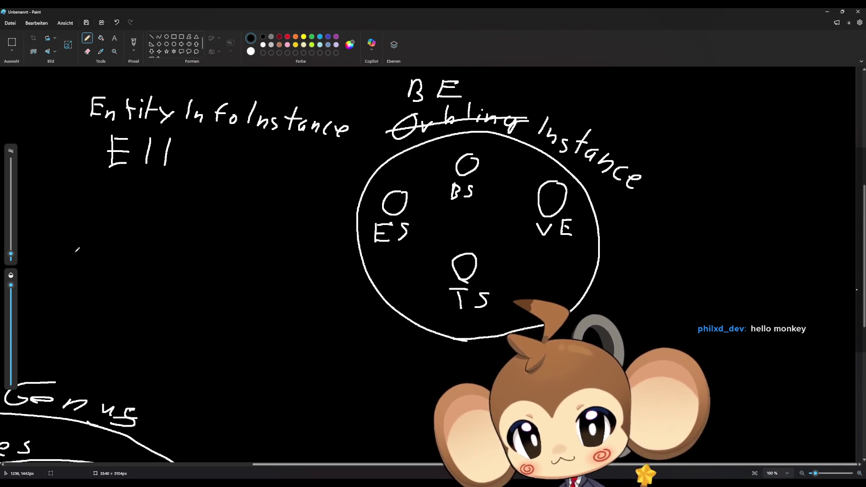
- Write ES on the left with an arrow into the circle, then minimize Paint
drag(76, 232, 72, 255)
drag(74, 232, 92, 232)
mouse_move(74, 242)
mouse_down()
mouse_move(89, 241)
mouse_move(90, 254)
mouse_up()
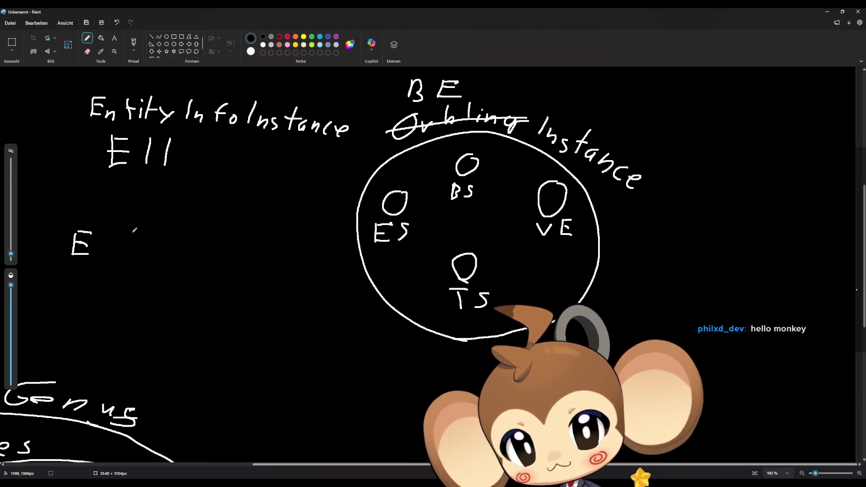
drag(116, 234, 98, 254)
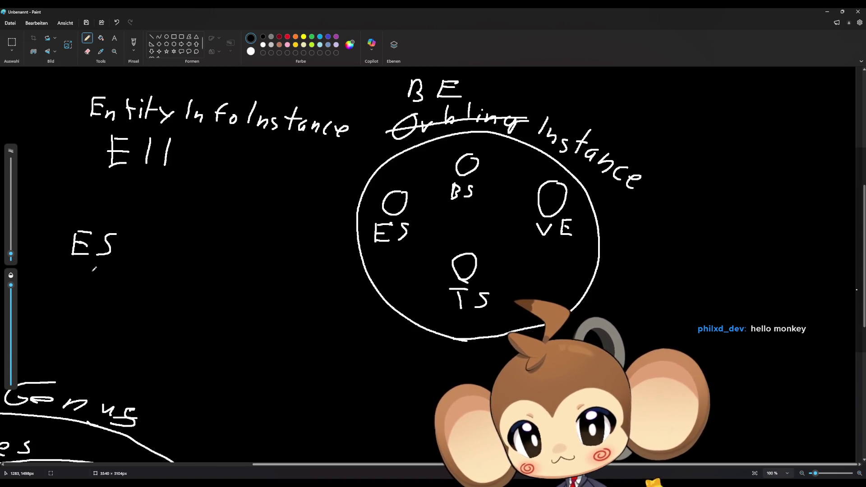
mouse_move(135, 246)
mouse_down()
mouse_move(287, 250)
mouse_move(278, 263)
mouse_up()
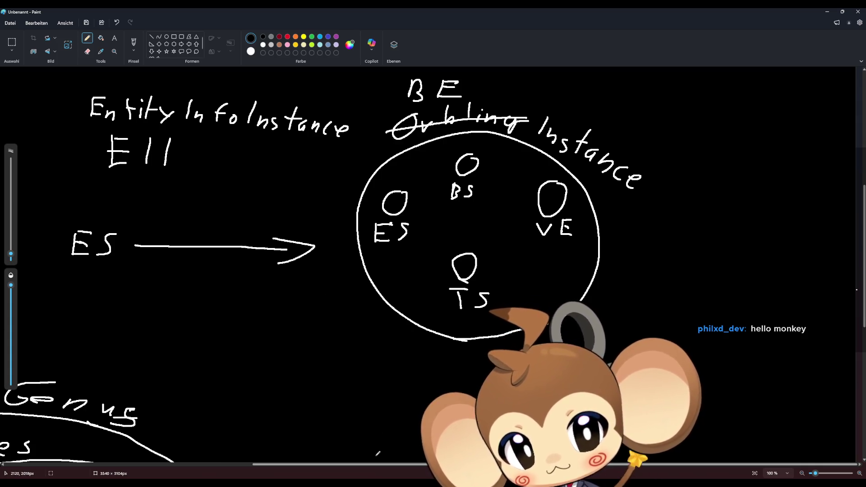
click(827, 12)
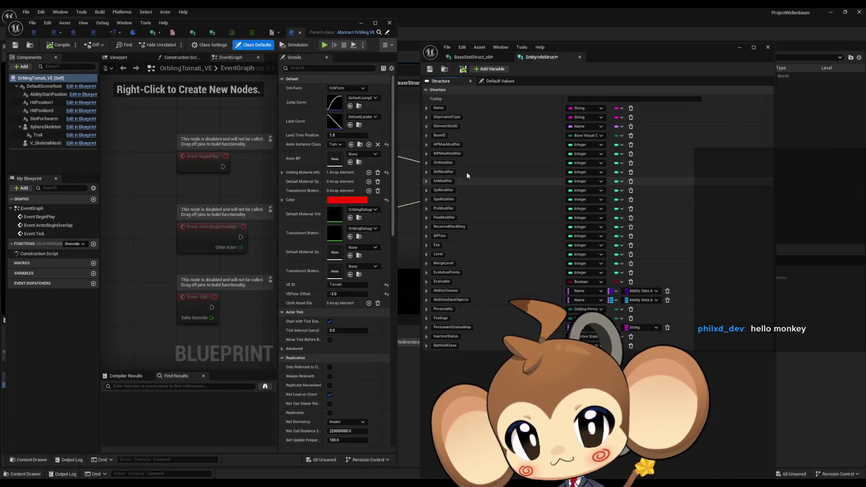
- Close the GenusNameIndexerStruct reference viewer and the EntityInfoStruct editor
click(149, 33)
double_click(471, 7)
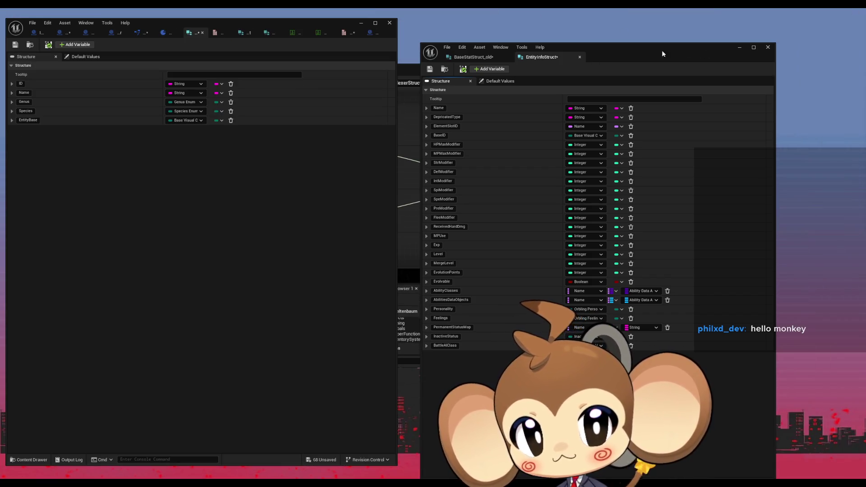
double_click(409, 72)
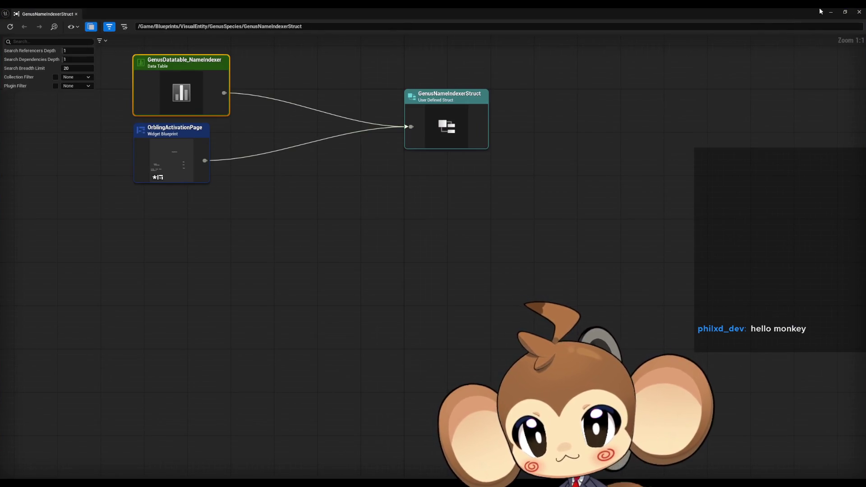
click(860, 11)
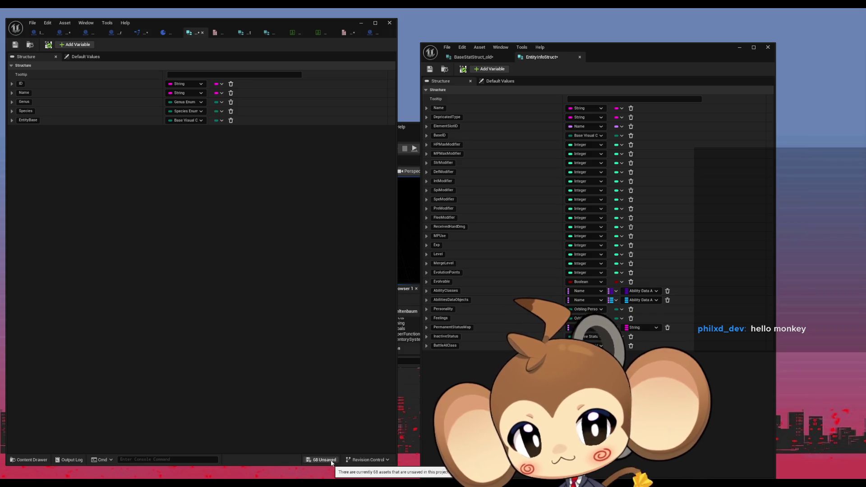
click(411, 127)
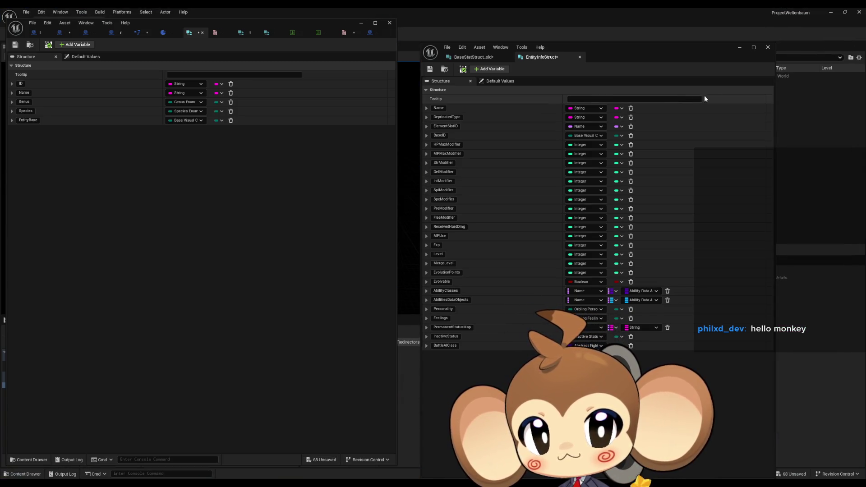
click(740, 47)
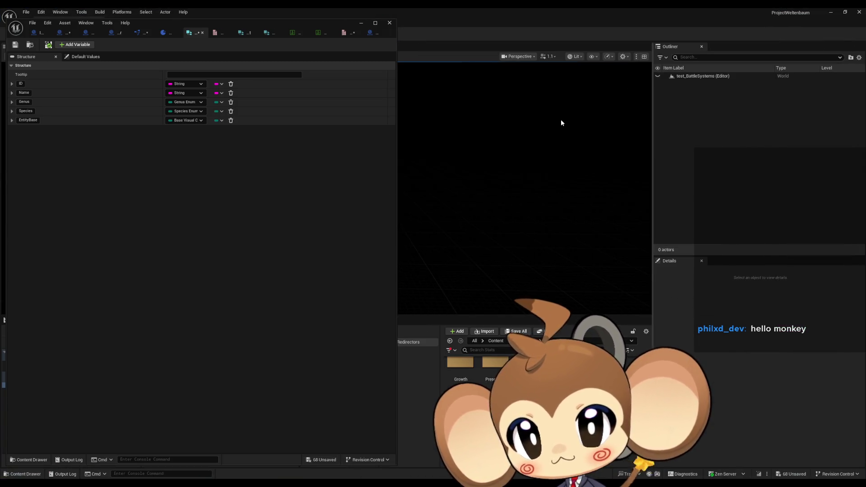
- Browse the Content Browser to Blueprints > Battle, then run File > Save All
click(523, 341)
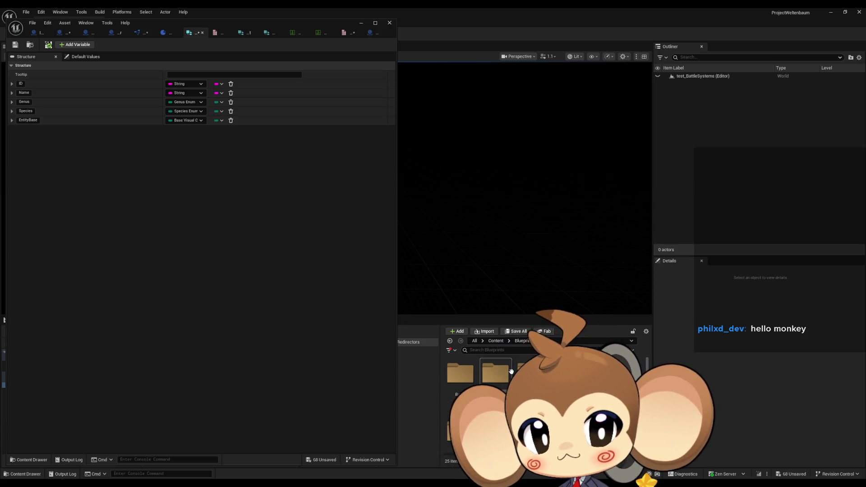
double_click(511, 371)
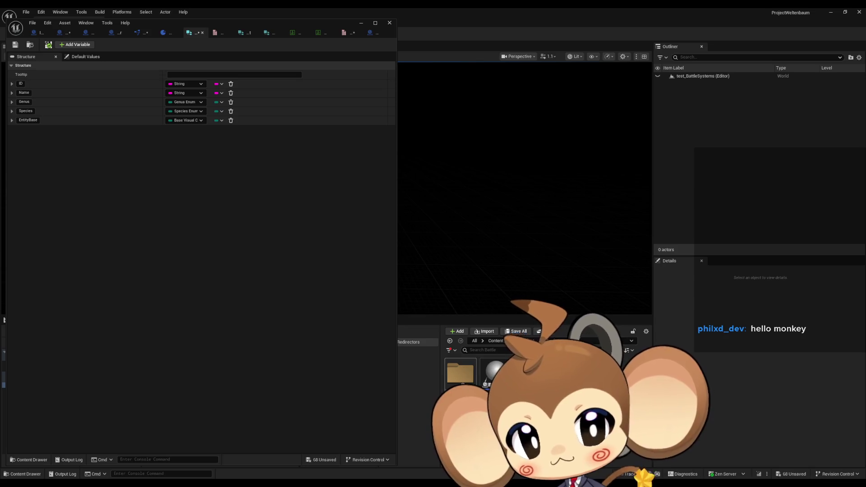
click(460, 374)
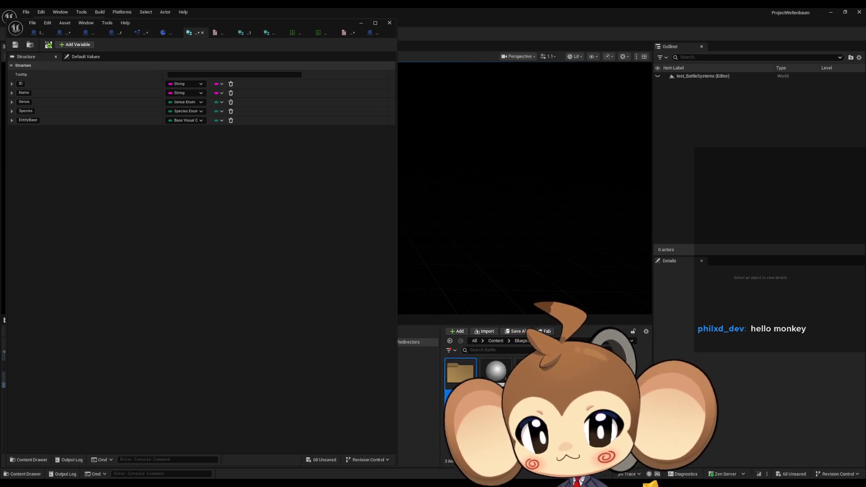
click(26, 13)
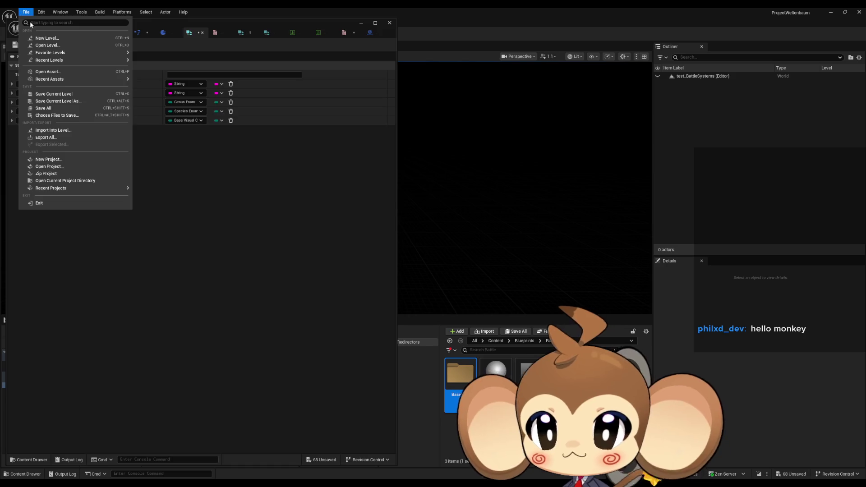
click(45, 107)
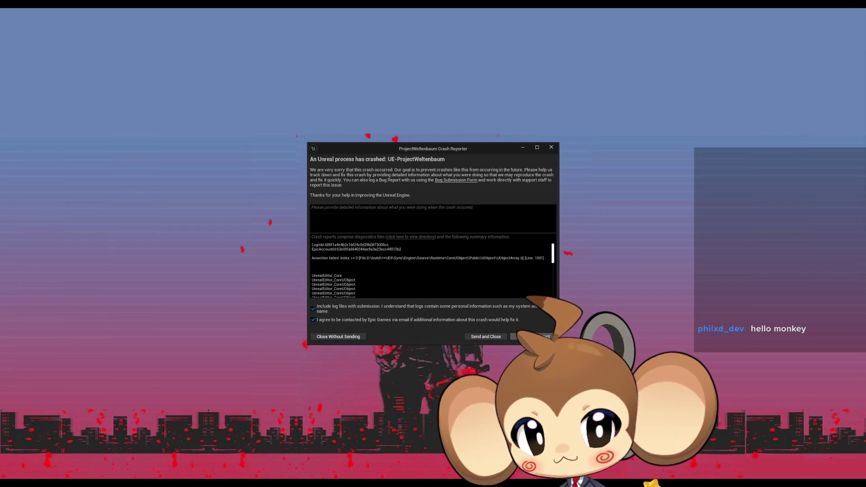
- Send the crash report, restart the editor, and skip restoring the auto-saved packages
click(532, 337)
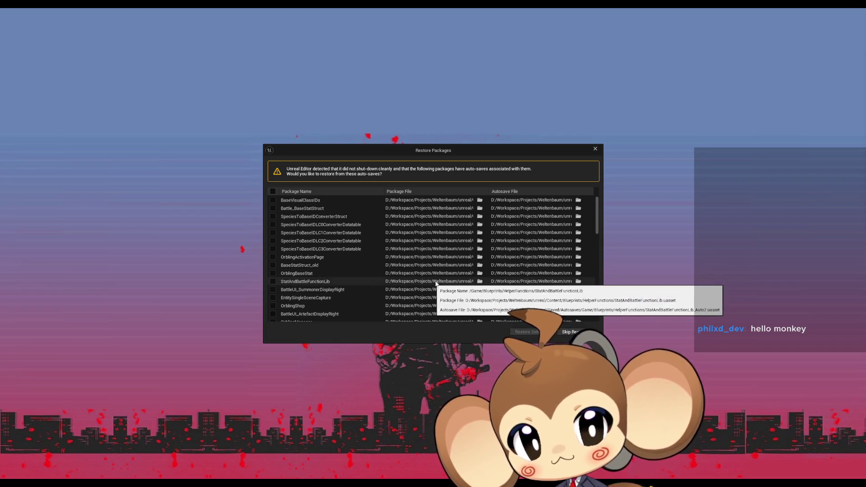
click(273, 191)
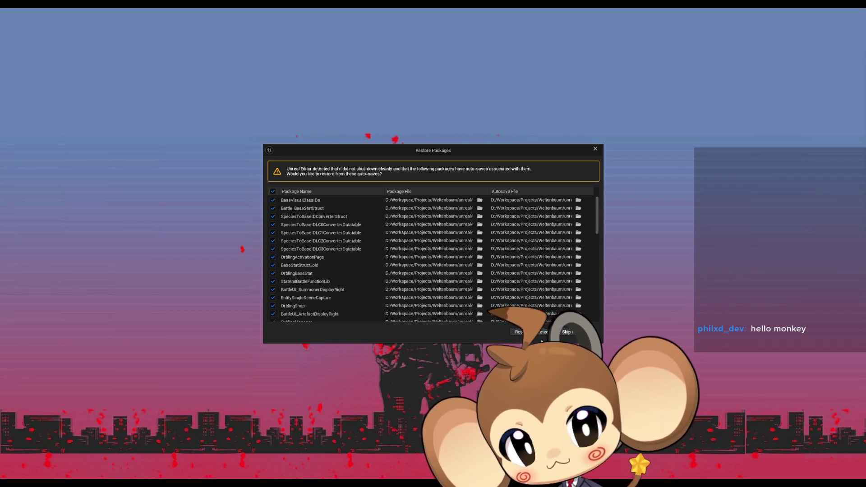
click(568, 335)
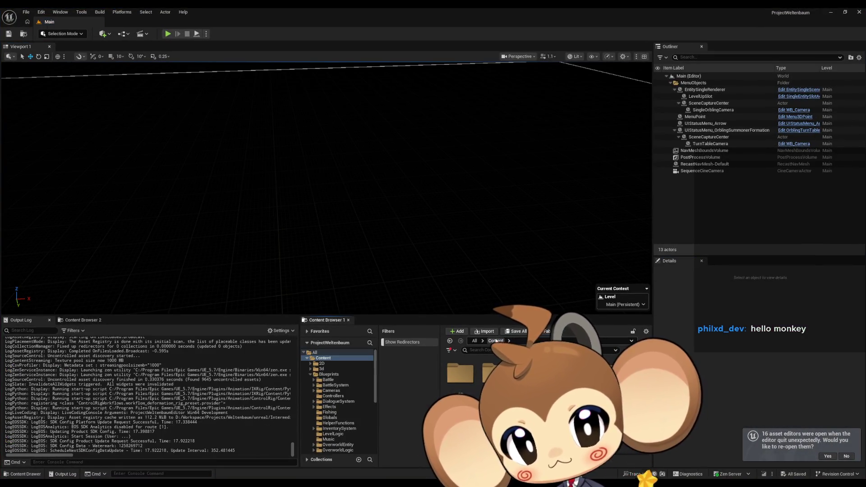
- Browse to Blueprints > Battle, briefly opening and closing the BattleSystemsController Blueprint
click(329, 375)
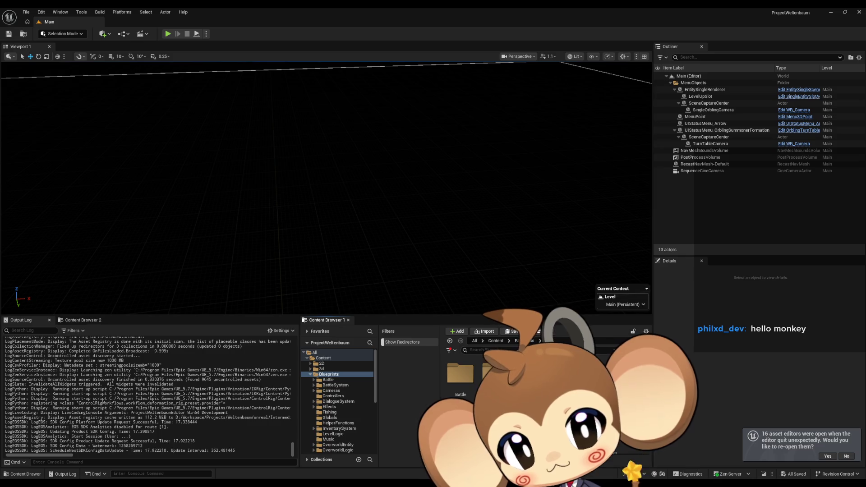
double_click(460, 382)
double_click(496, 374)
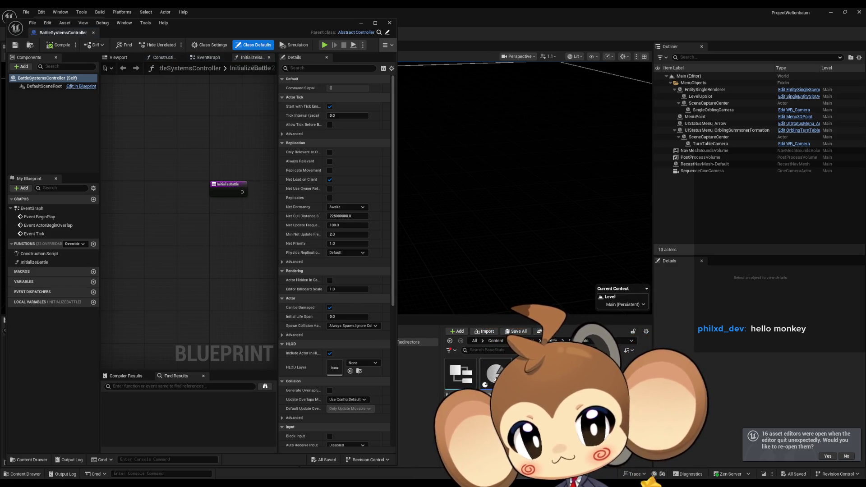
click(390, 23)
click(328, 380)
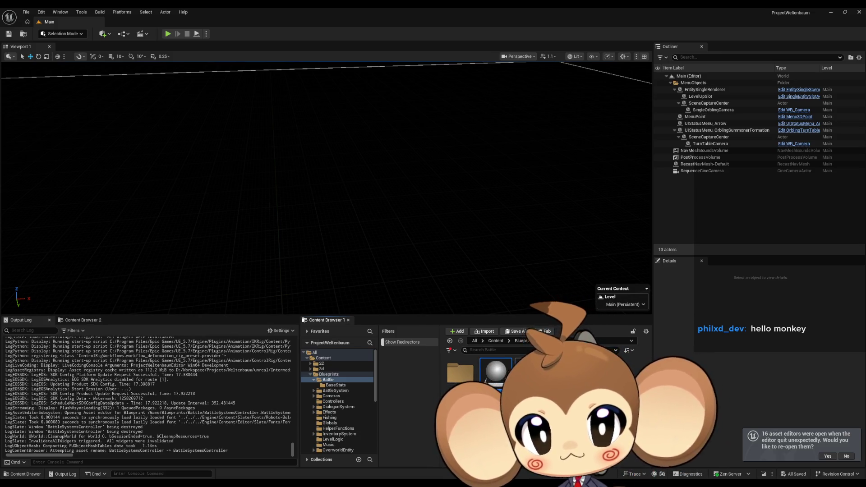
- Delete the selected asset, confirm the deletion, and save all assets
key(Delete)
click(396, 357)
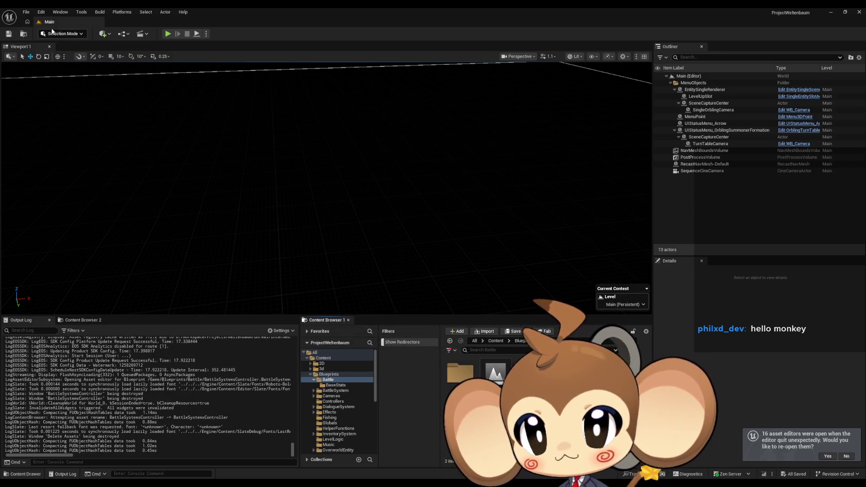
click(26, 12)
mouse_move(61, 60)
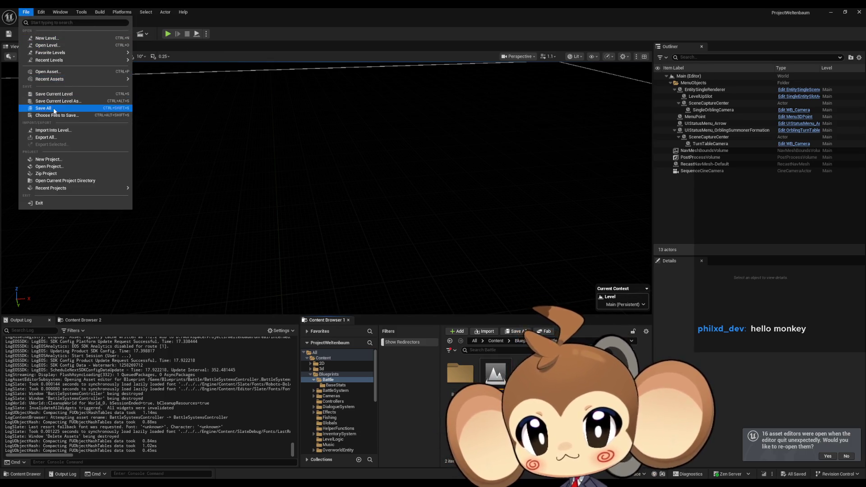
click(67, 108)
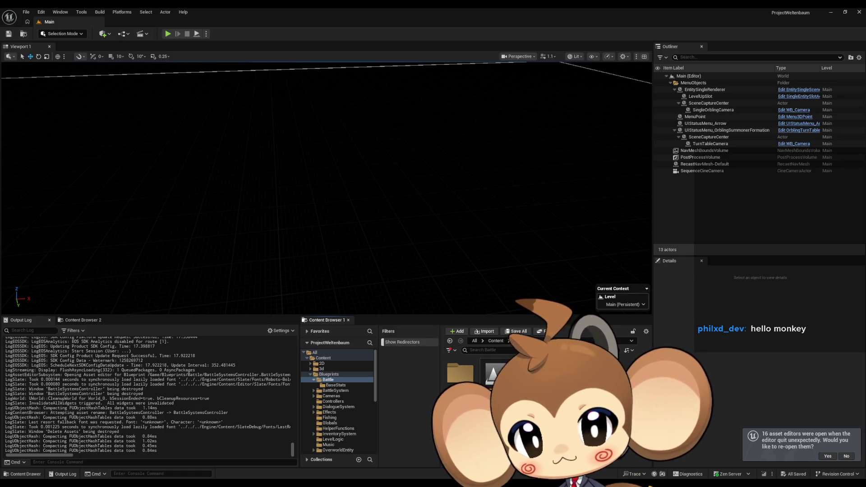
- In the BaseStats folder, keep Battle_BaseStatStruct's name and delete BattleEntity_BaseStatsTemplate
double_click(465, 374)
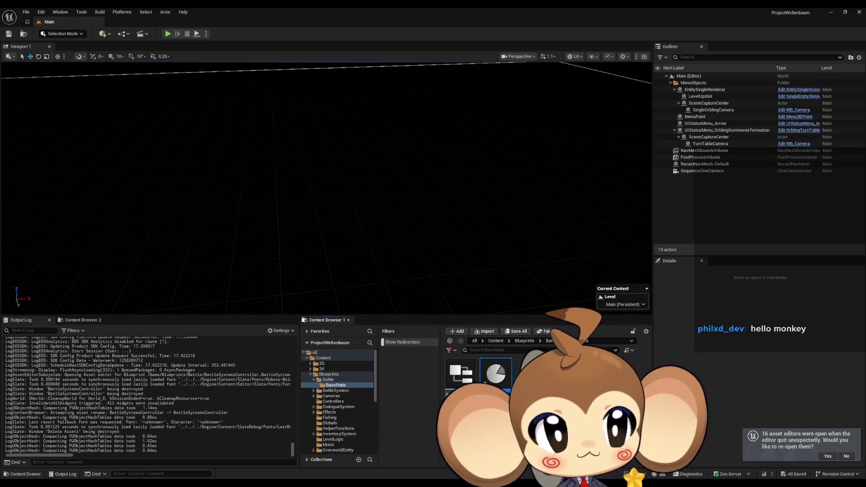
click(460, 373)
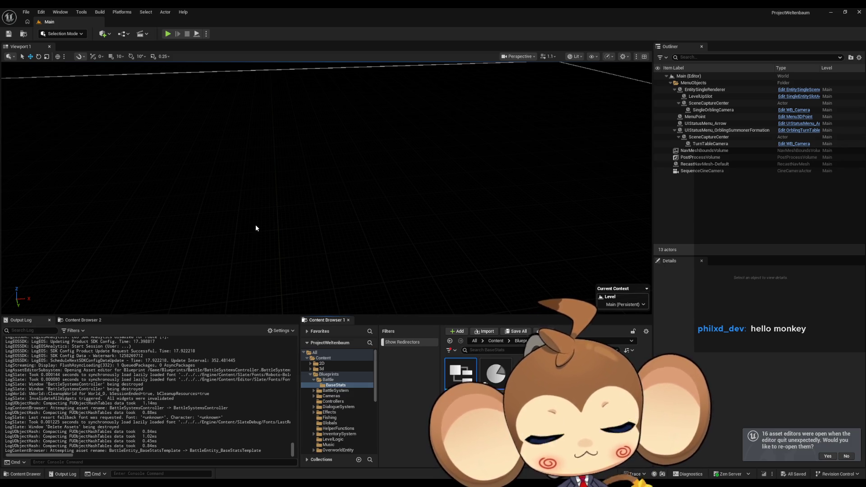
key(Return)
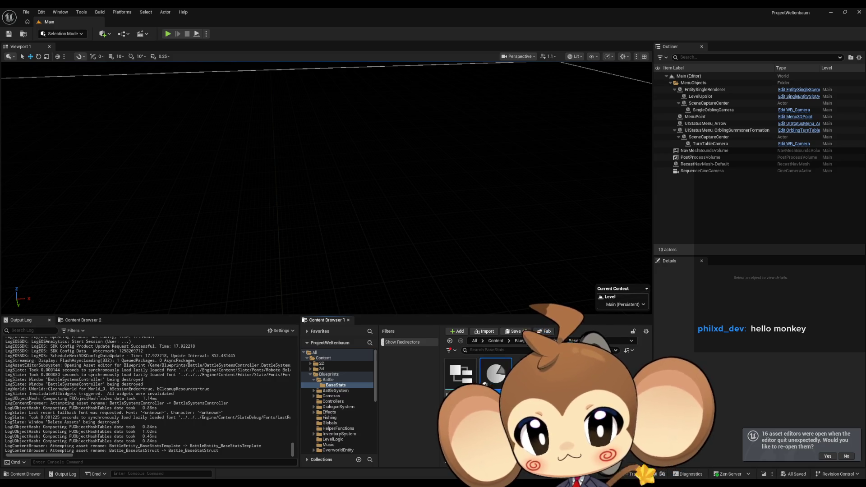
key(Delete)
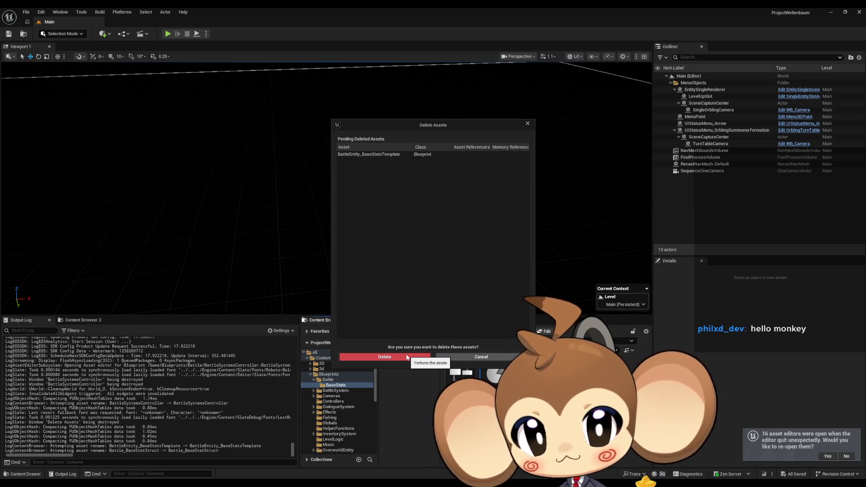
click(407, 358)
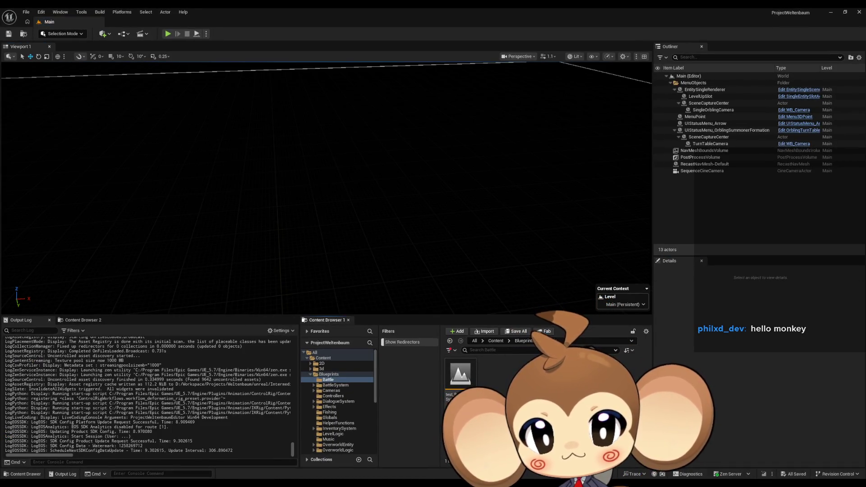
- Create a folder named BattleEntityInfo in Battle, checking the Paint diagram while naming it
right_click(522, 392)
click(555, 189)
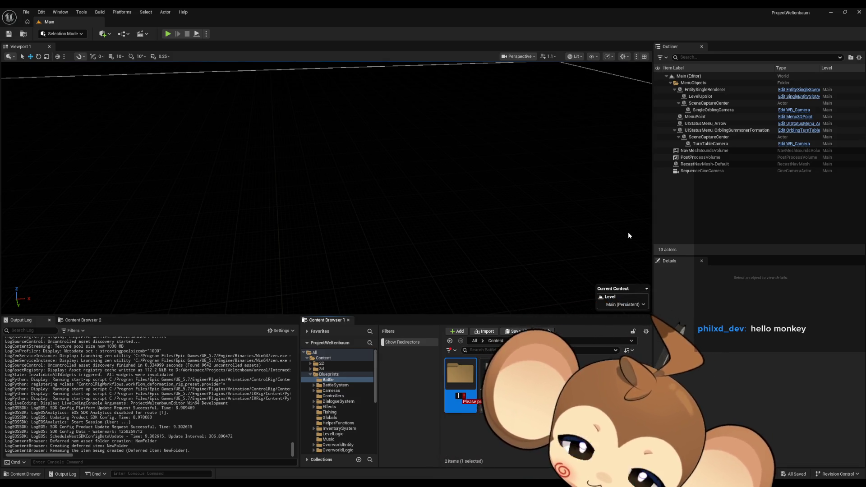
key(alt+Tab)
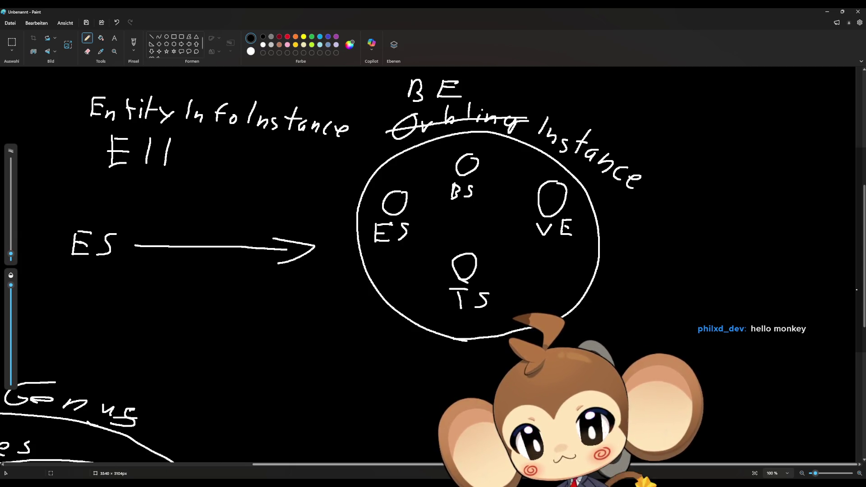
key(alt+Tab)
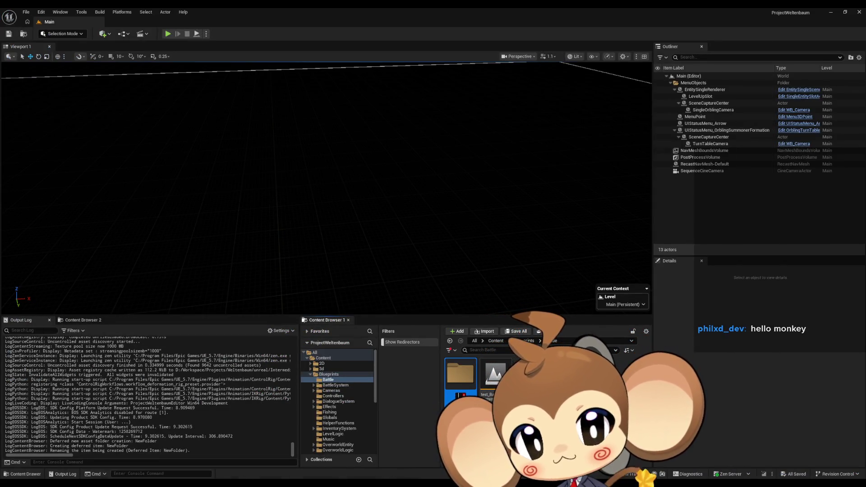
text(eN)
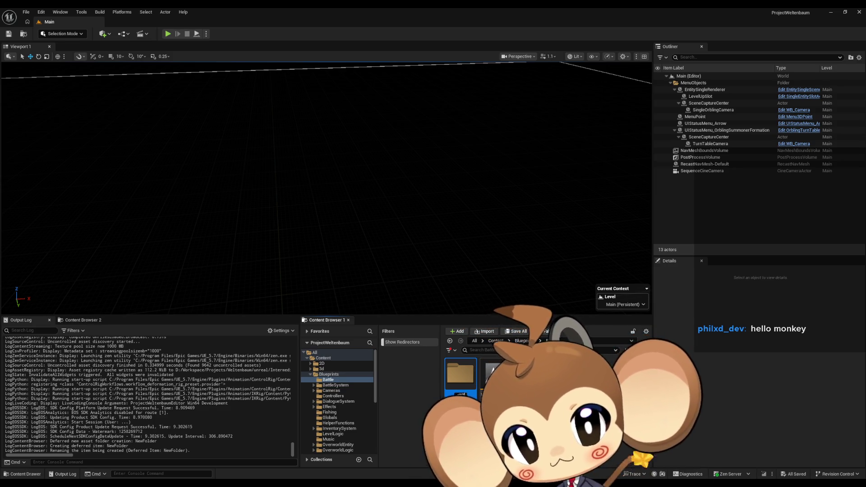
text(ti)
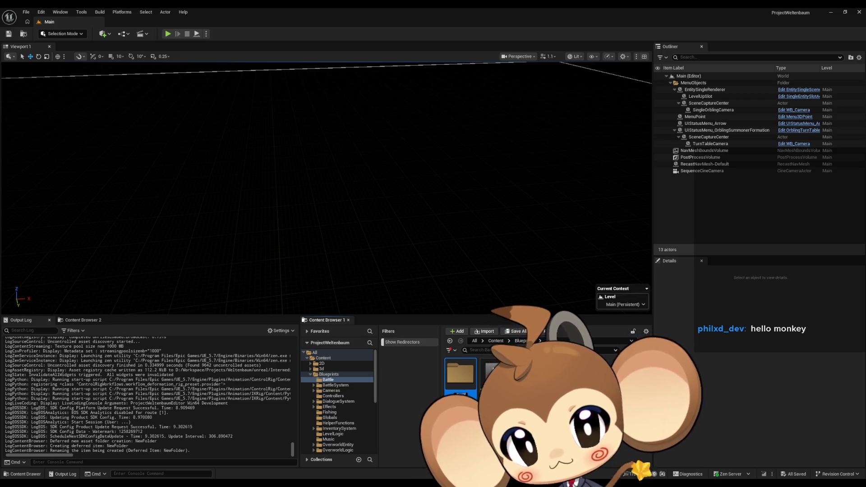
text(ty)
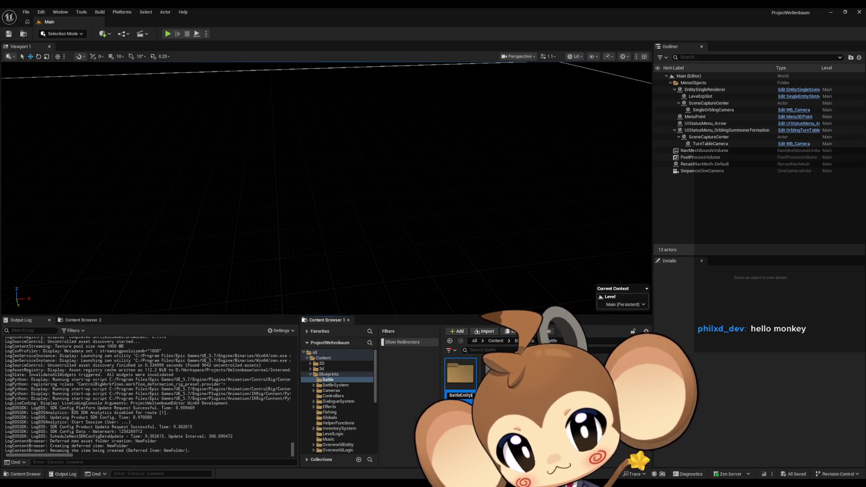
key(Return)
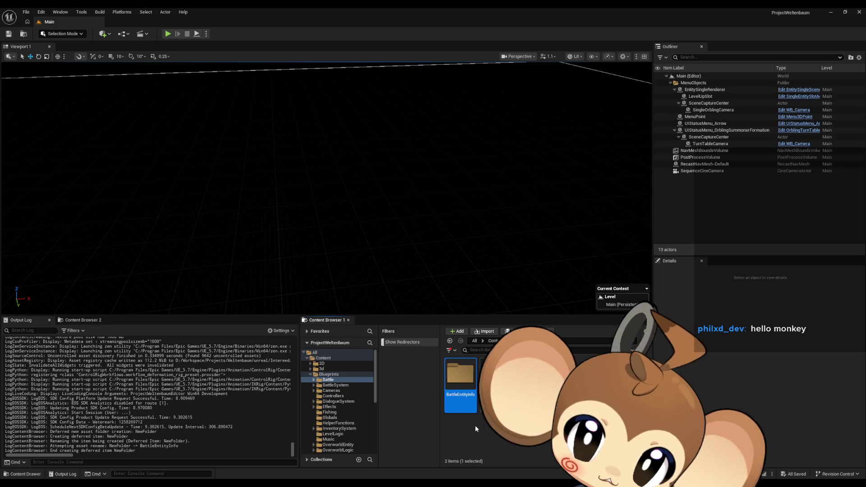
click(475, 426)
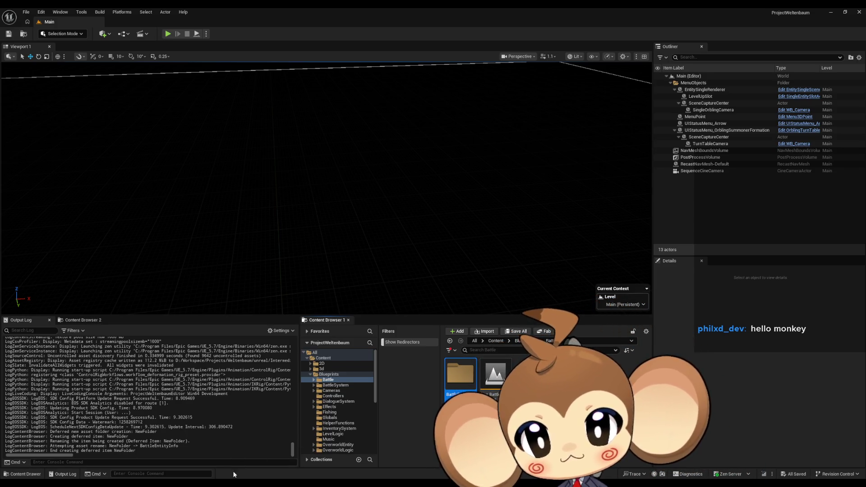
key(alt+Tab)
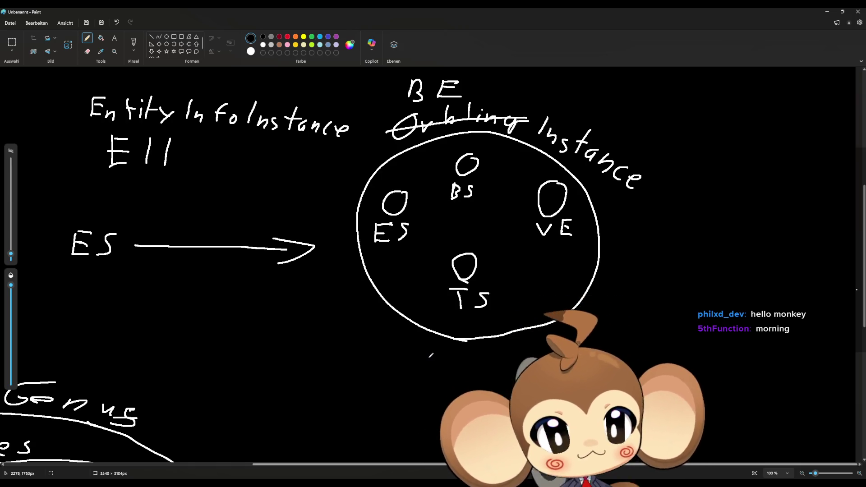
- Switch from the Paint diagram back to the Unreal editor
key(alt+Tab)
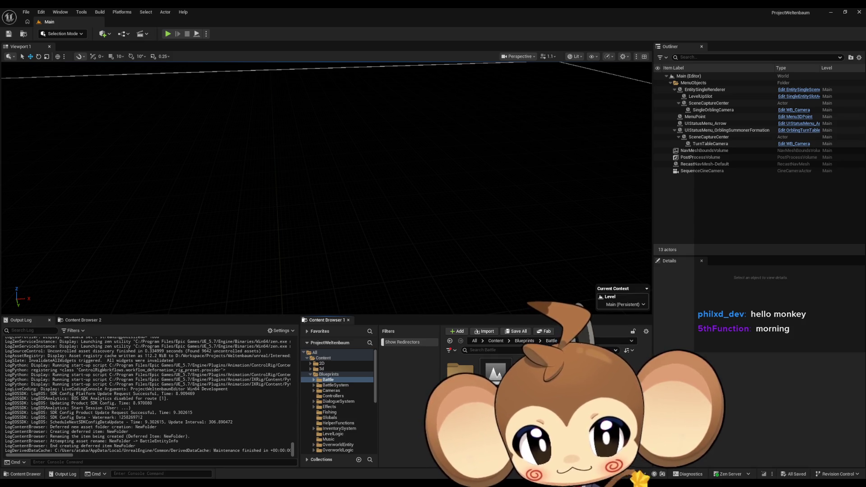
- Open the empty BattleEntityInfo folder, consulting the Paint diagram before and after
key(alt+Tab)
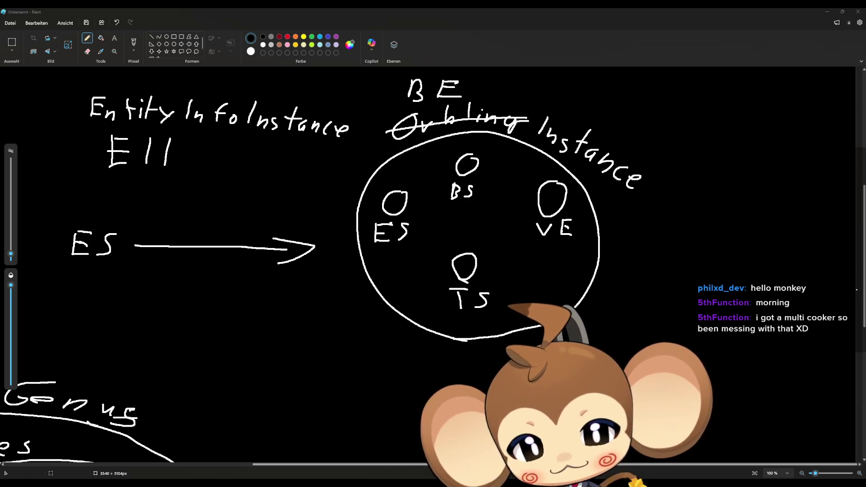
key(alt+Tab)
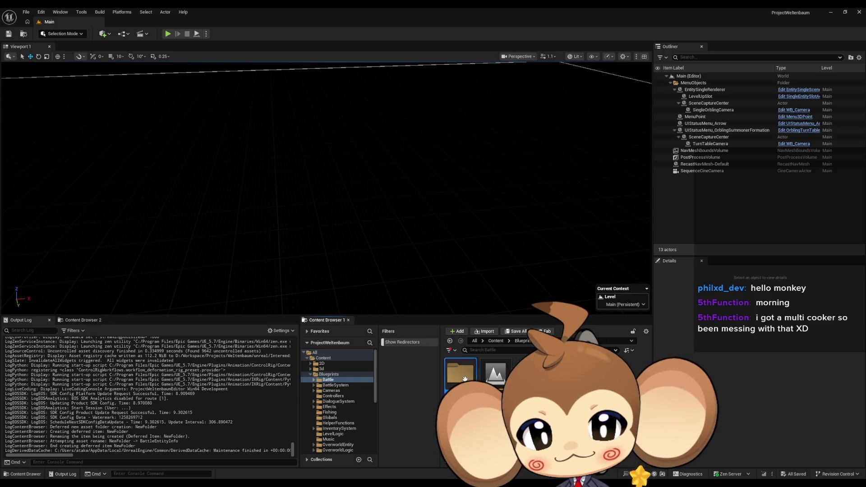
double_click(460, 373)
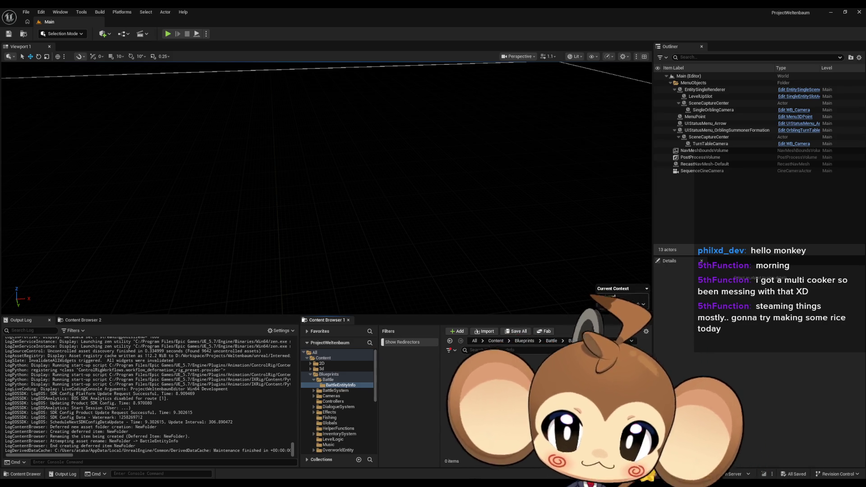
key(alt+Tab)
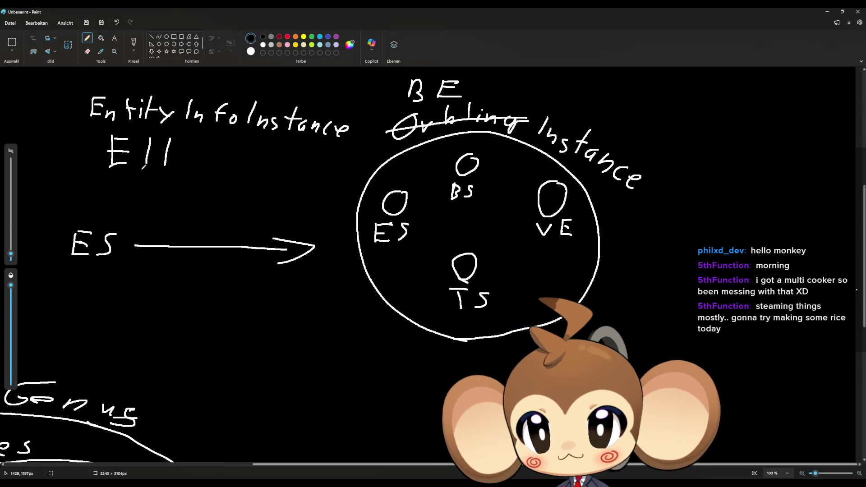
- Draw an oval around the E11 note and write 'Es' beneath it inside the oval
mouse_move(153, 127)
mouse_down()
mouse_move(108, 126)
mouse_move(75, 175)
mouse_move(192, 185)
mouse_move(203, 140)
mouse_move(149, 127)
mouse_up()
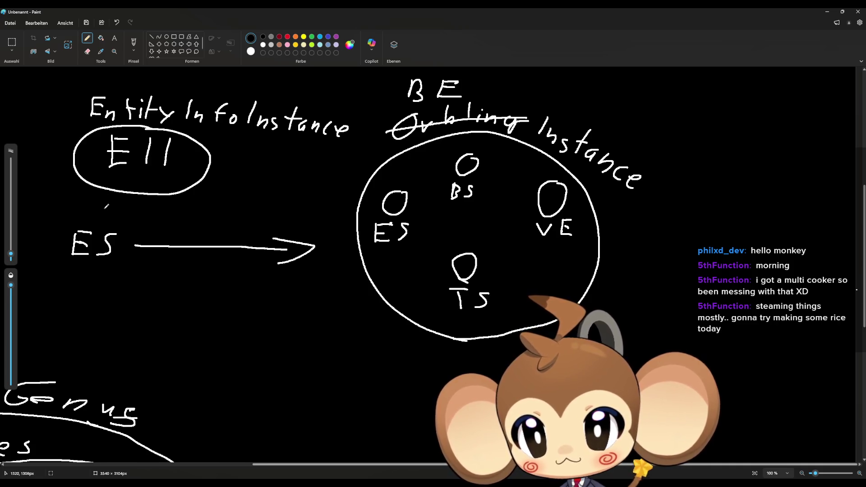
drag(128, 175, 136, 186)
mouse_move(146, 176)
mouse_down()
mouse_move(140, 189)
mouse_move(172, 169)
mouse_up()
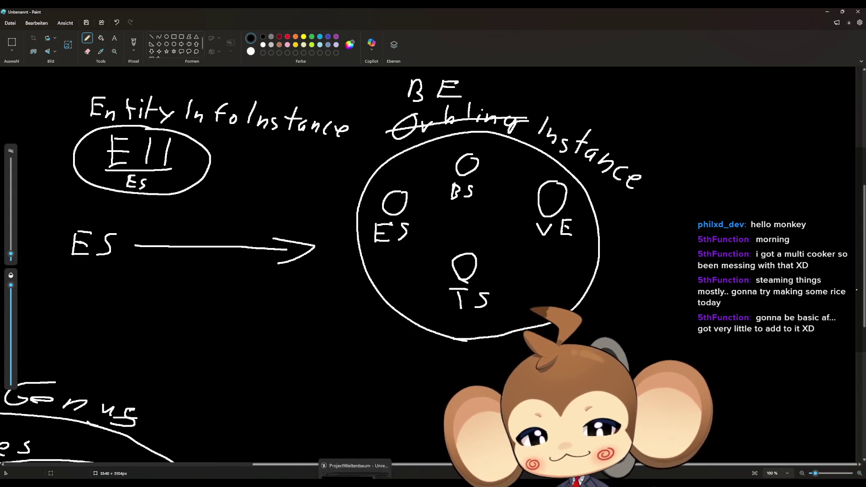
key(alt+Tab)
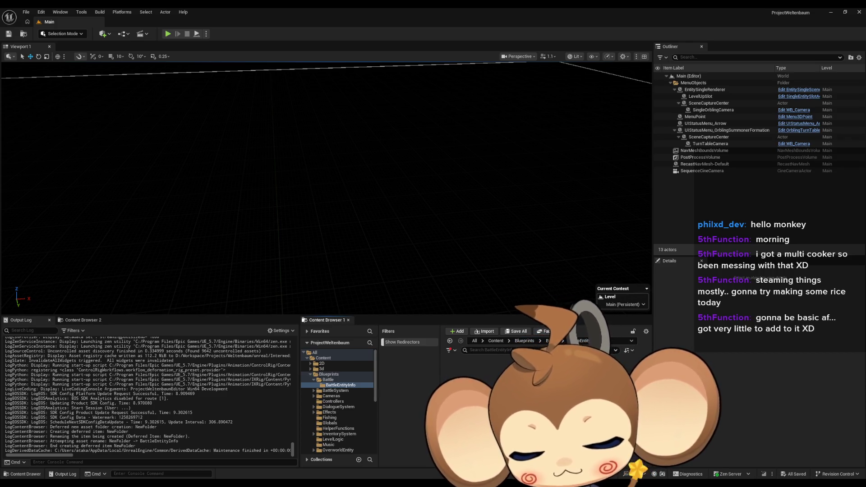
- Add a Blueprint Class with Actor as parent, named BattleEntityInfoInstance
right_click(487, 406)
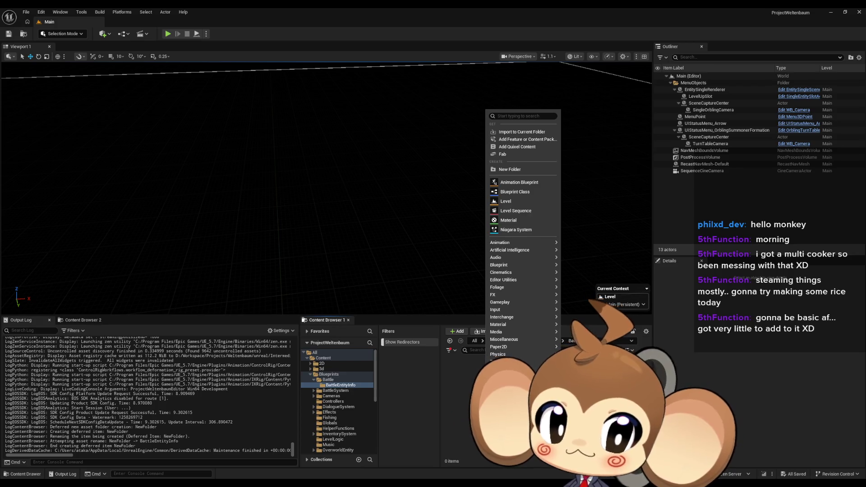
click(512, 194)
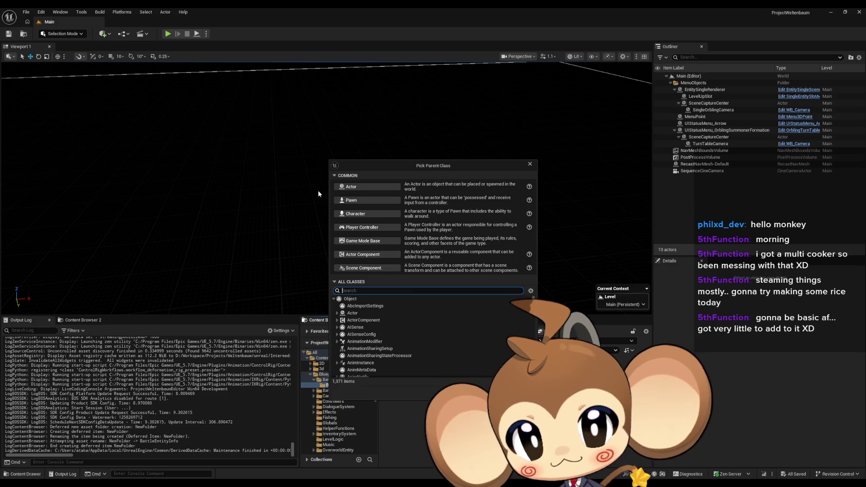
click(351, 187)
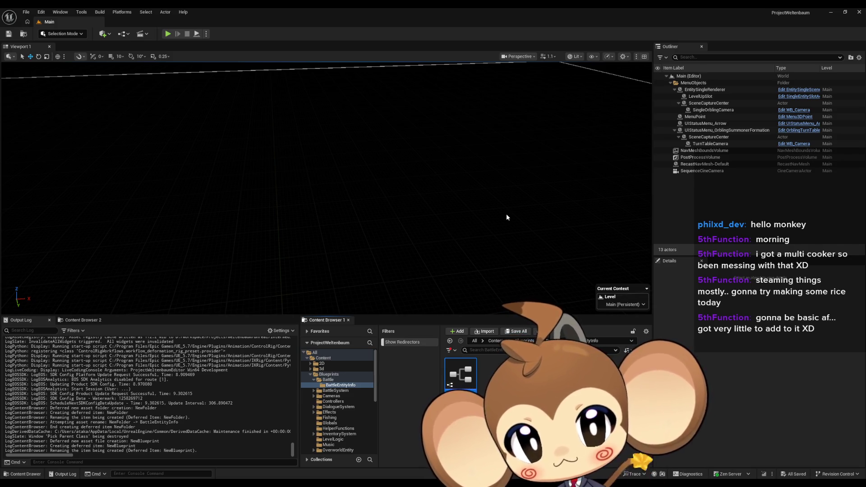
key(Return)
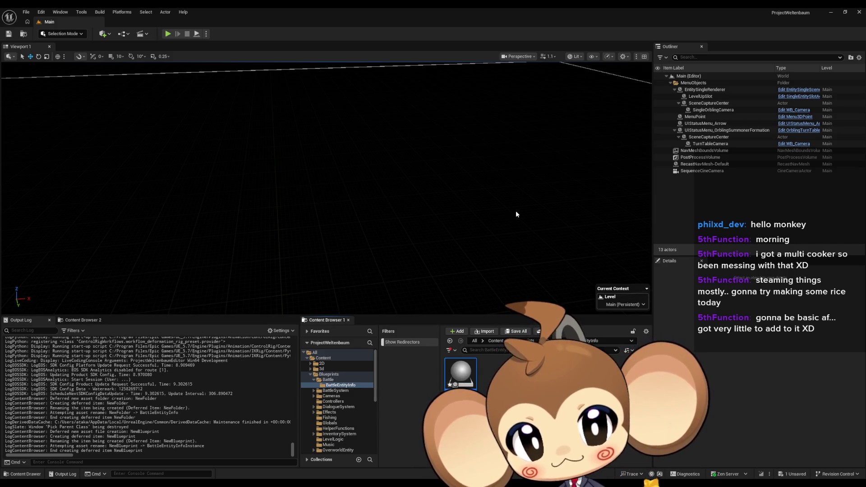
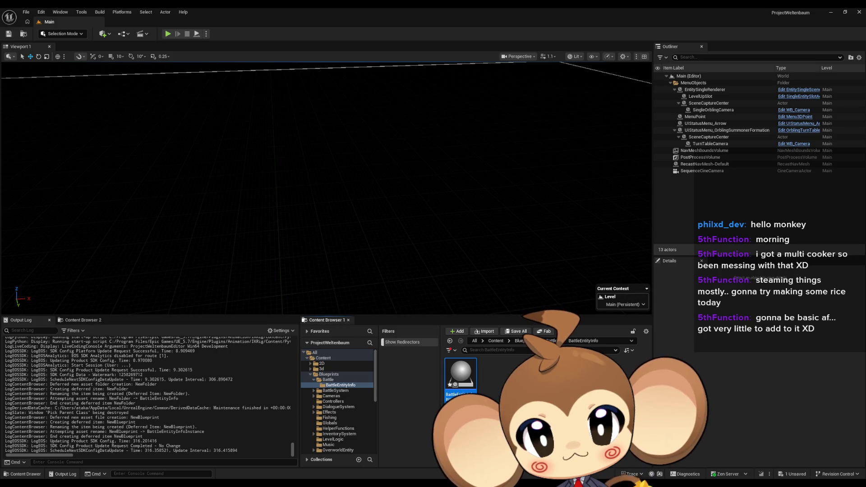
- Add a Blueprint > Structure asset named BattleEntityInfoStruct and open it in the structure editor
right_click(499, 376)
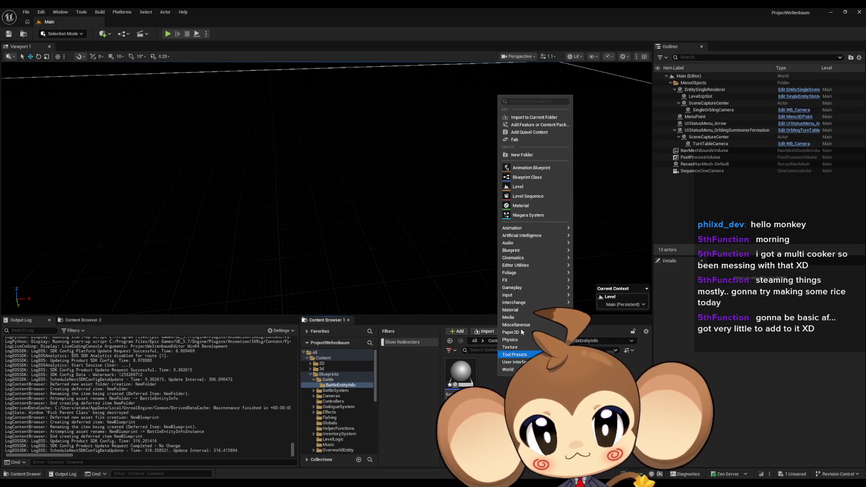
mouse_move(528, 229)
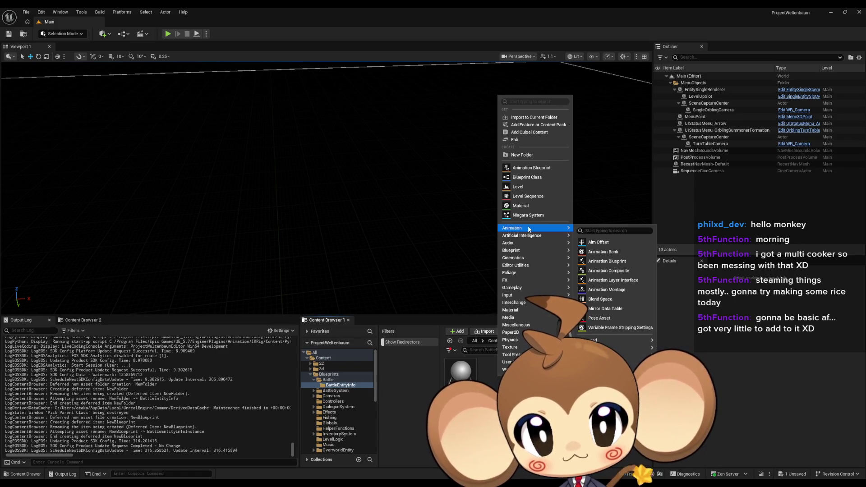
mouse_move(526, 250)
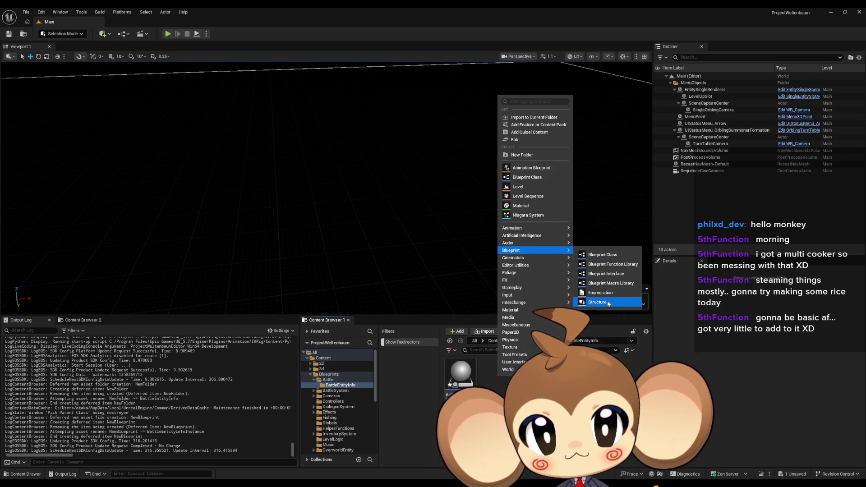
click(604, 302)
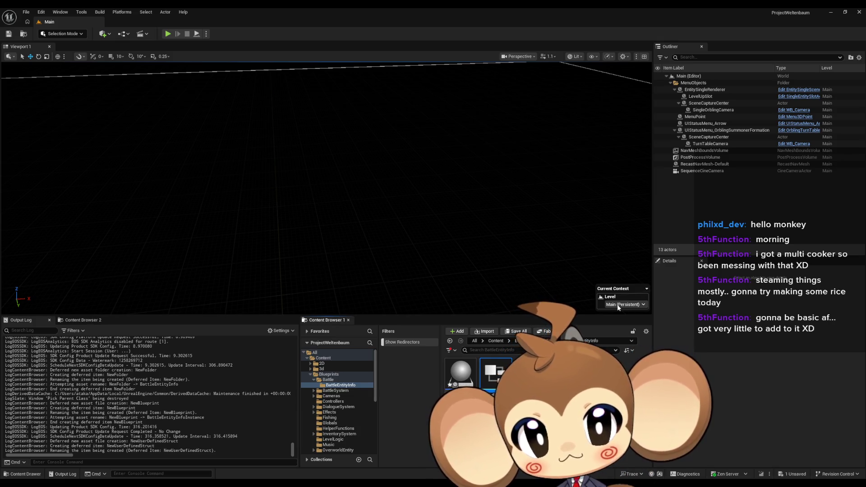
key(Return)
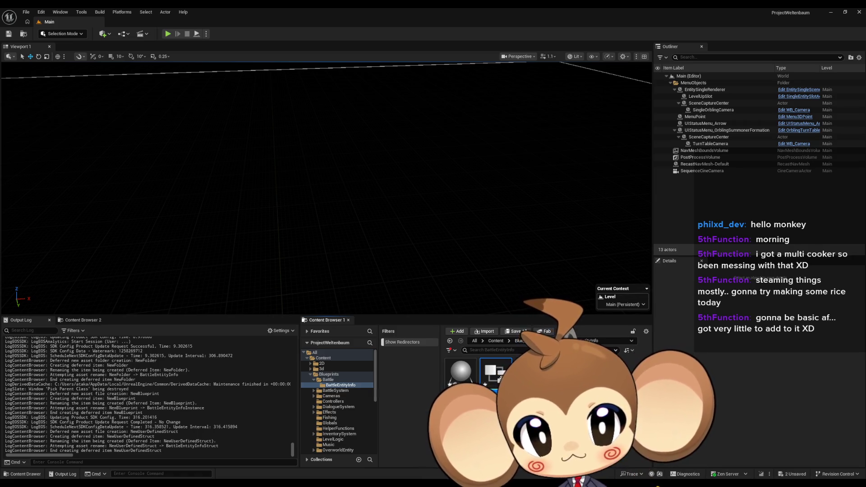
key(Return)
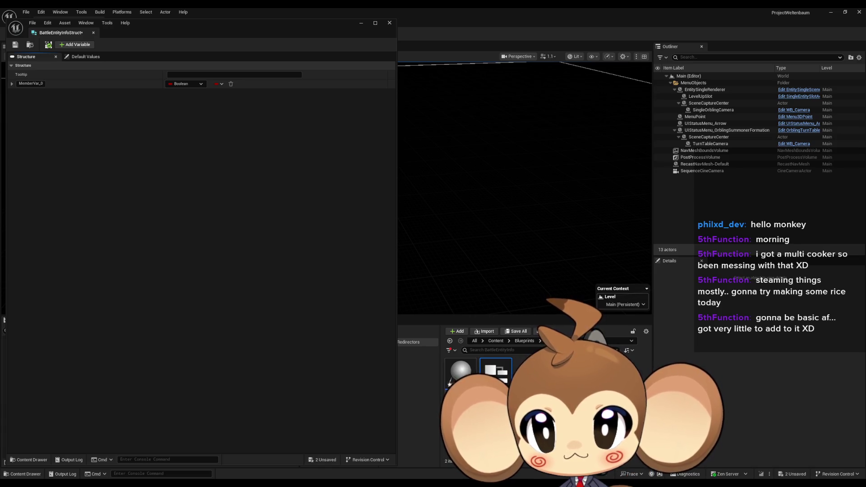
- Make the first member an Integer named HardDmg
click(187, 84)
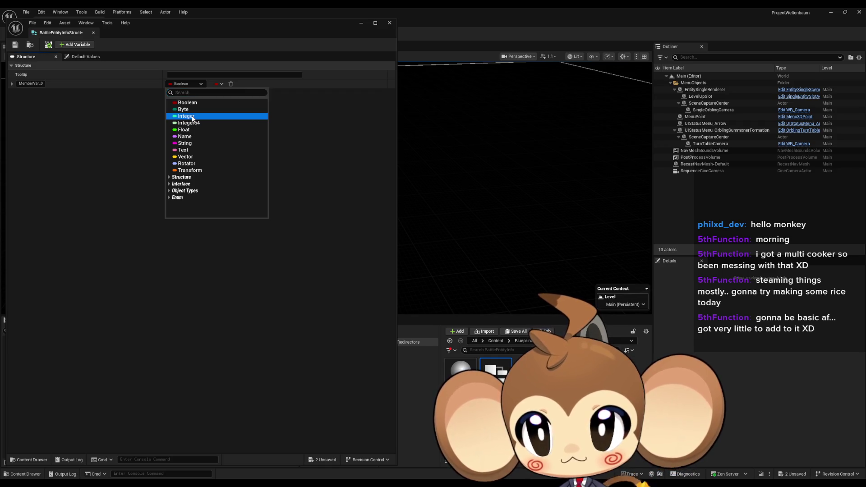
click(193, 116)
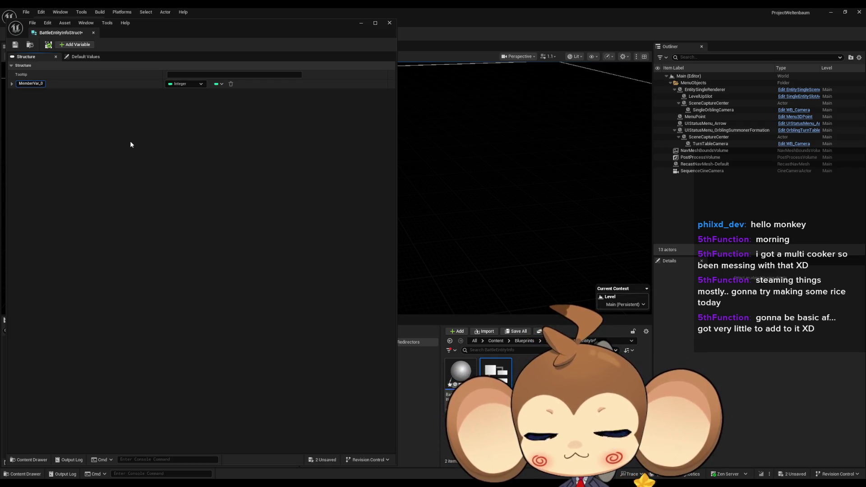
key(ctrl+a)
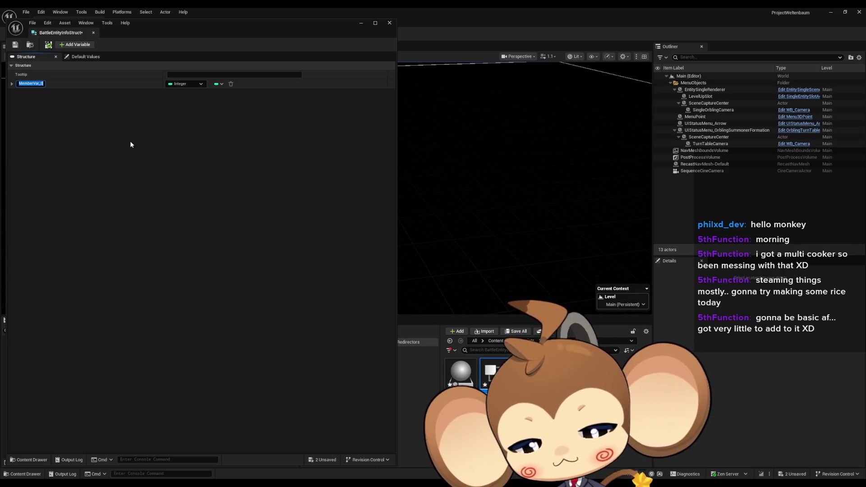
text(HardDmg)
key(Return)
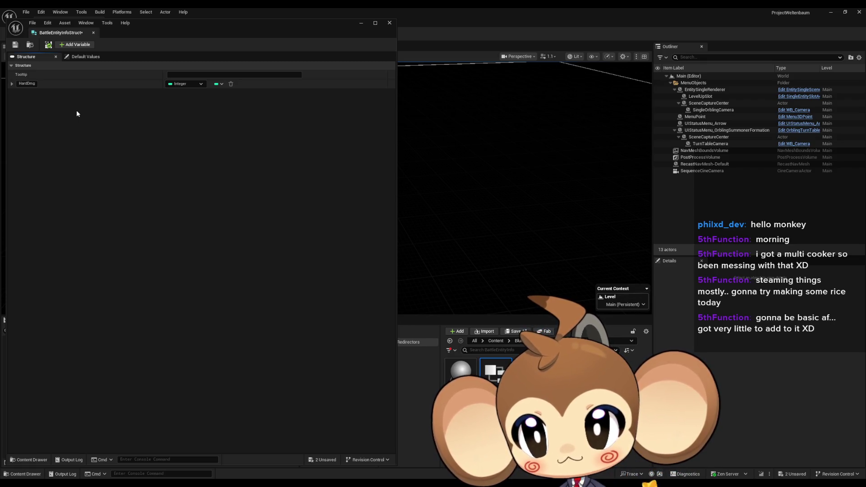
- Add String members ID and Name, with Name placed above ID
click(75, 44)
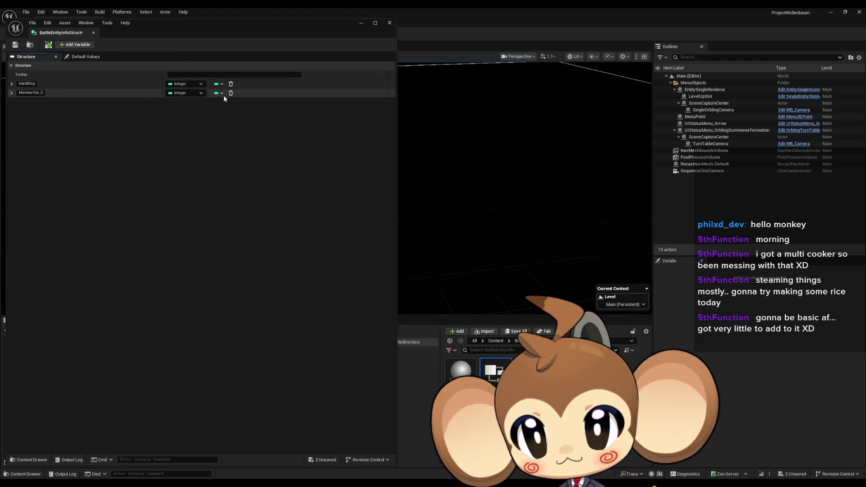
click(190, 93)
click(185, 152)
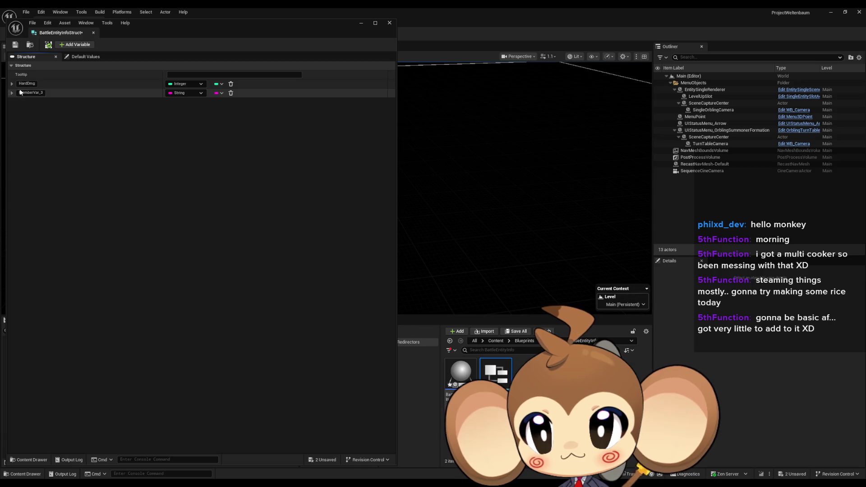
text(ID)
key(Return)
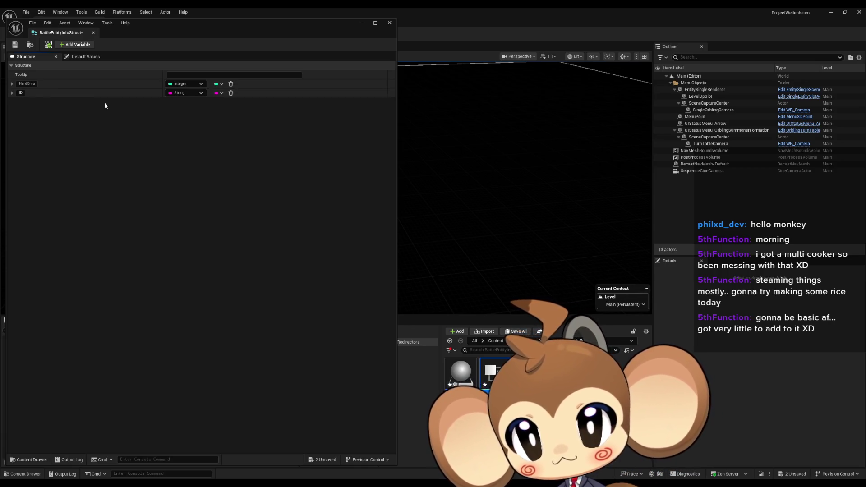
click(75, 45)
text(Name)
key(Return)
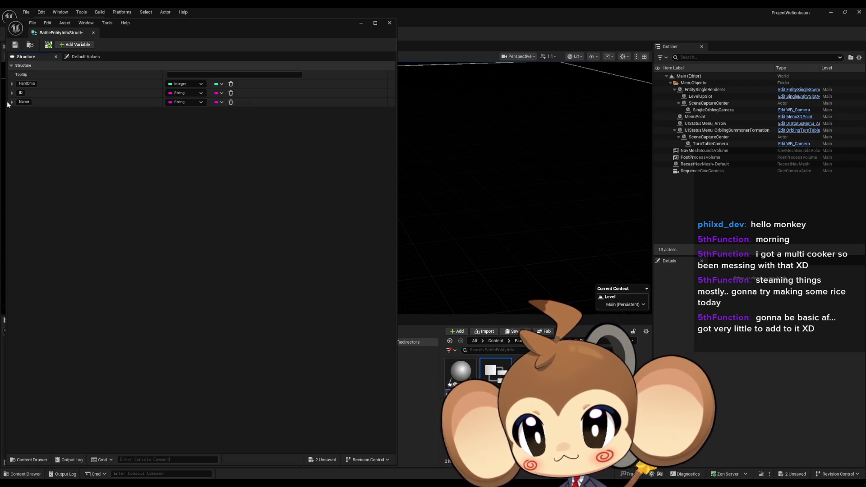
drag(8, 102, 11, 91)
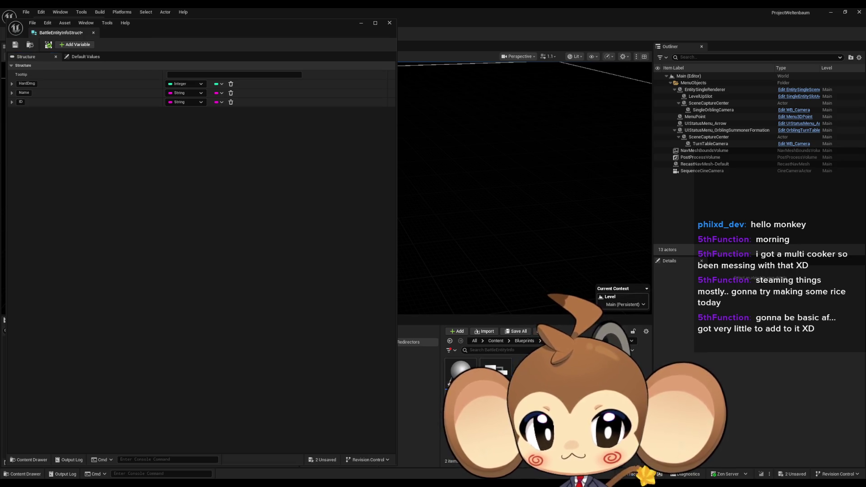
- Create another Blueprint-category asset in the folder, then Save All from the File menu
right_click(529, 366)
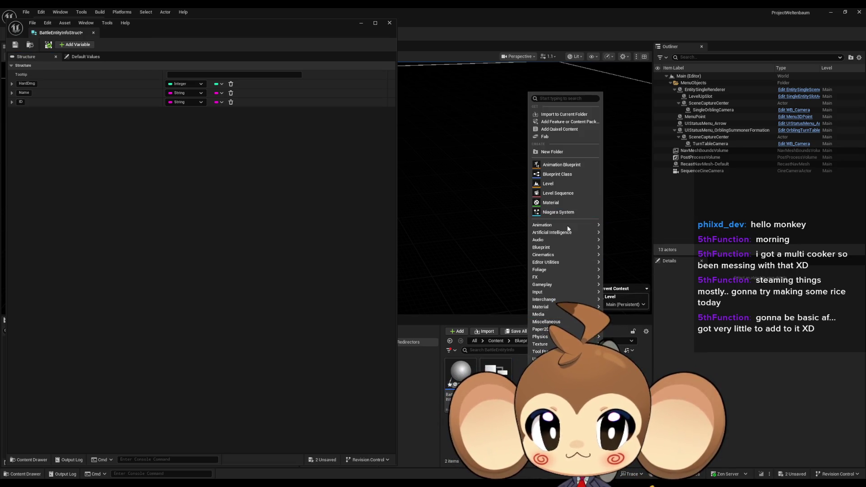
mouse_move(569, 247)
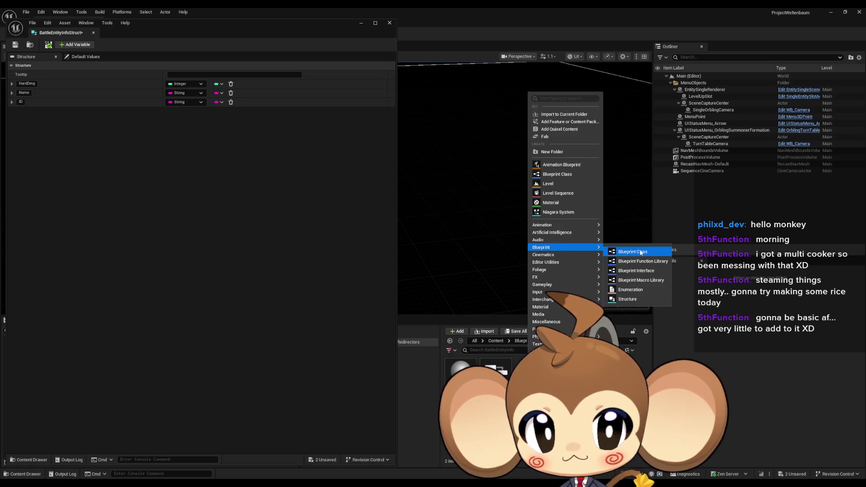
click(637, 300)
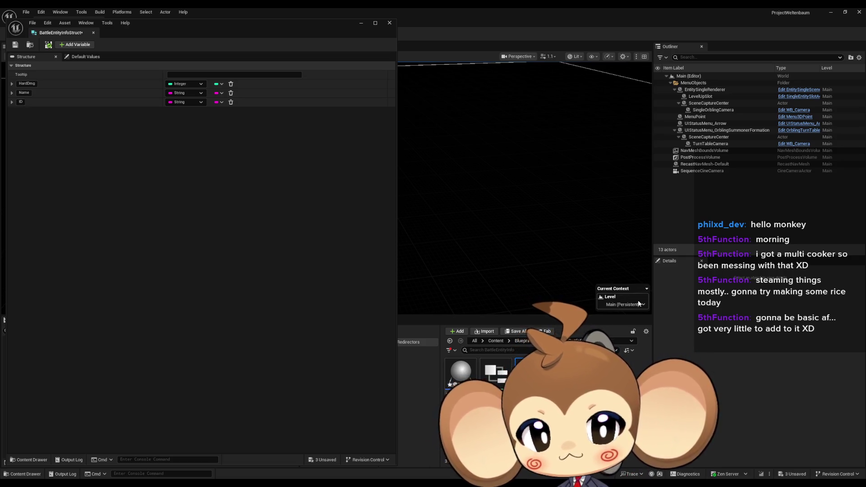
click(32, 22)
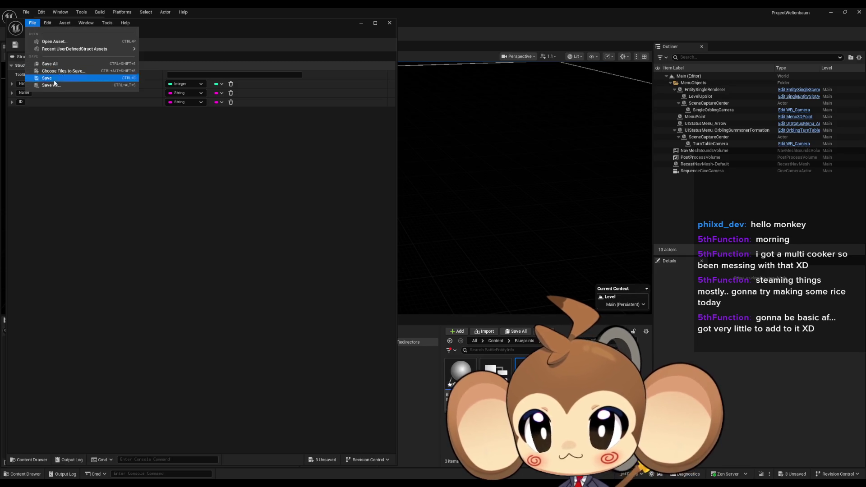
click(49, 64)
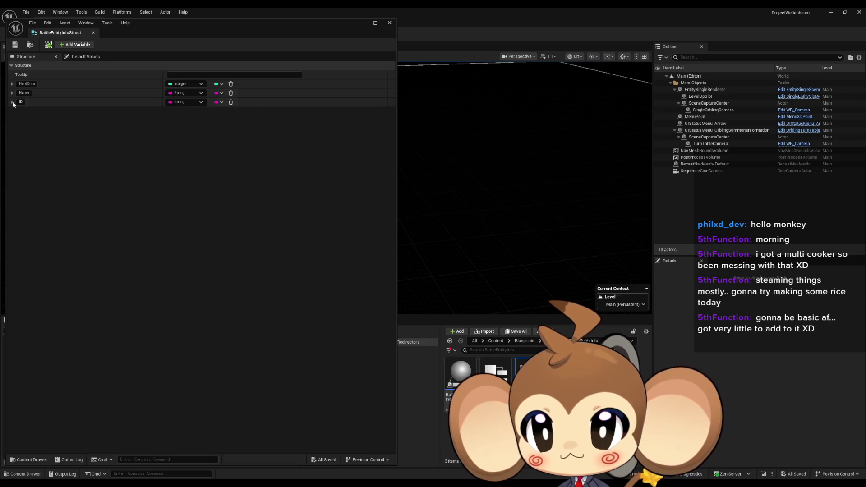
- Add an EntityBaseInfo member of the entity base info struct type and move HardDmg to the bottom
click(63, 45)
click(191, 110)
text(ent base inf)
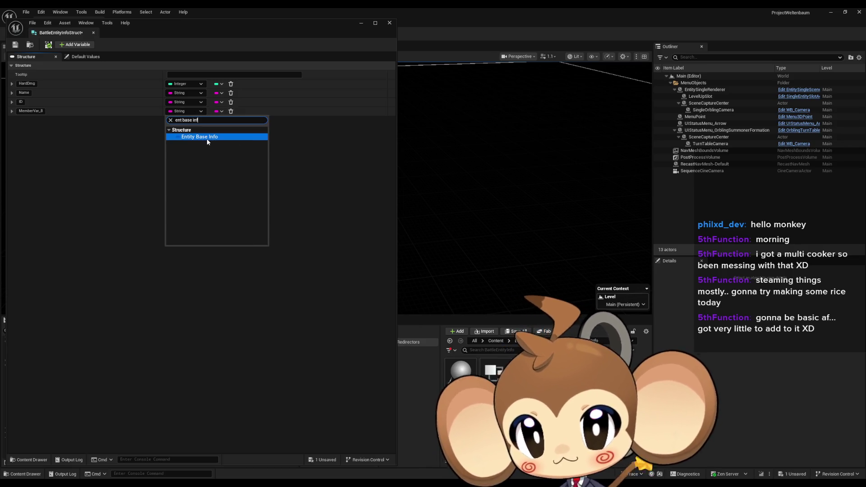
click(206, 139)
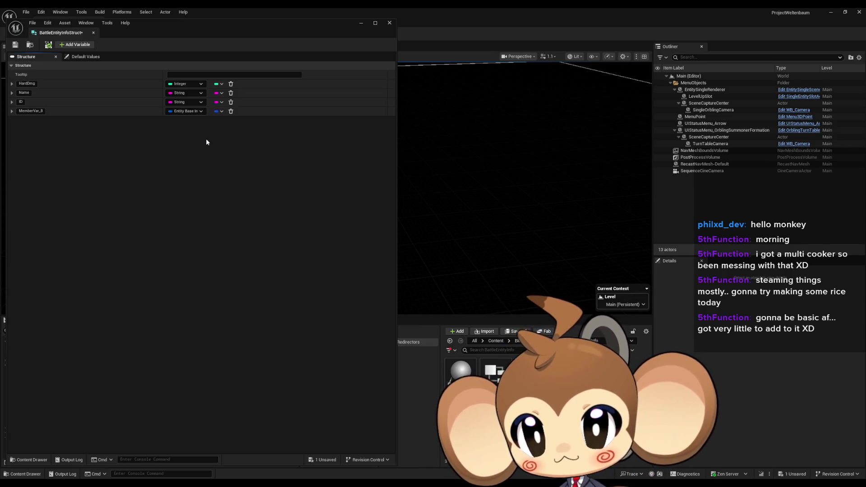
click(25, 112)
text(E)
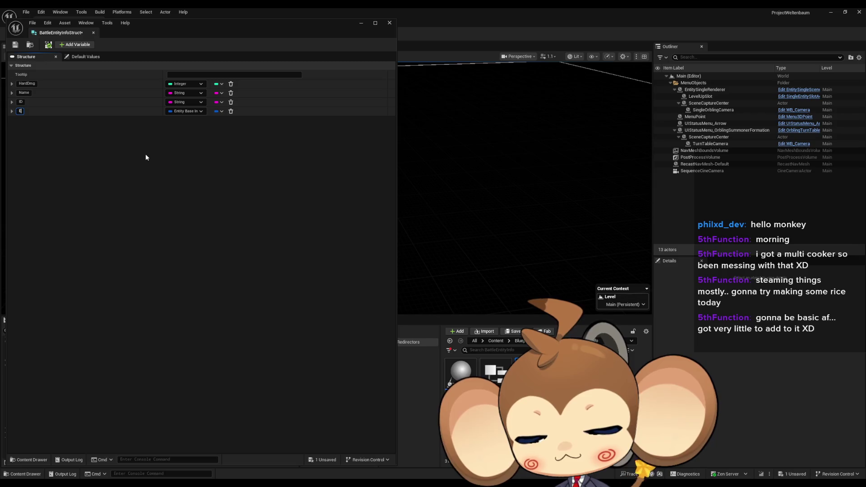
text(ntityBase)
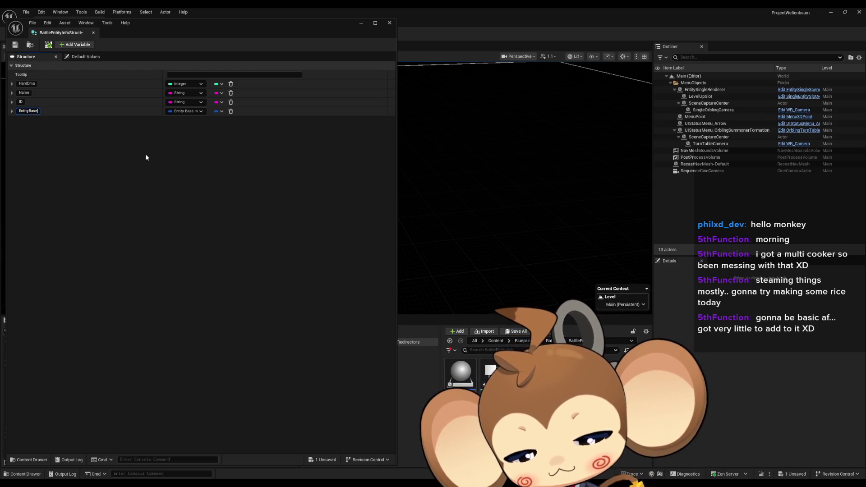
text(Info)
key(Return)
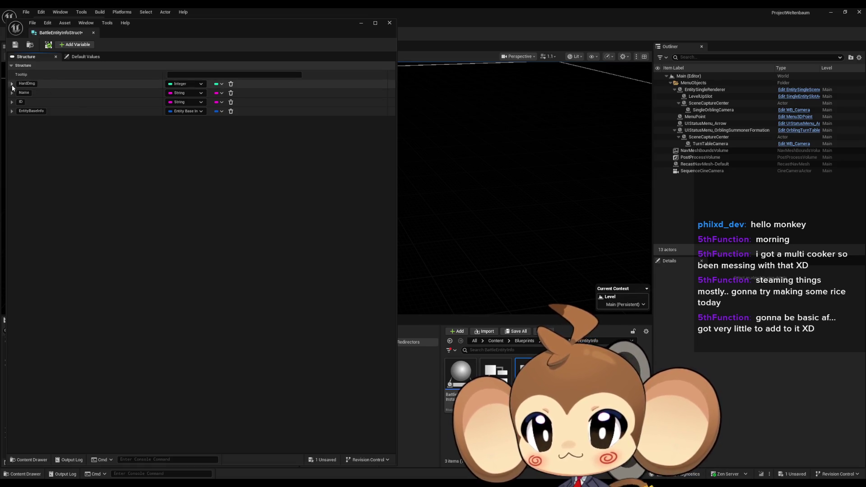
drag(8, 83, 16, 118)
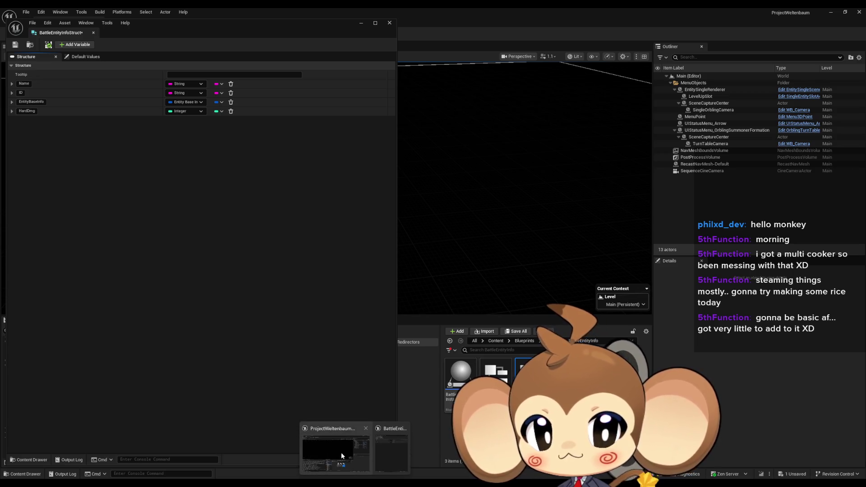
click(341, 456)
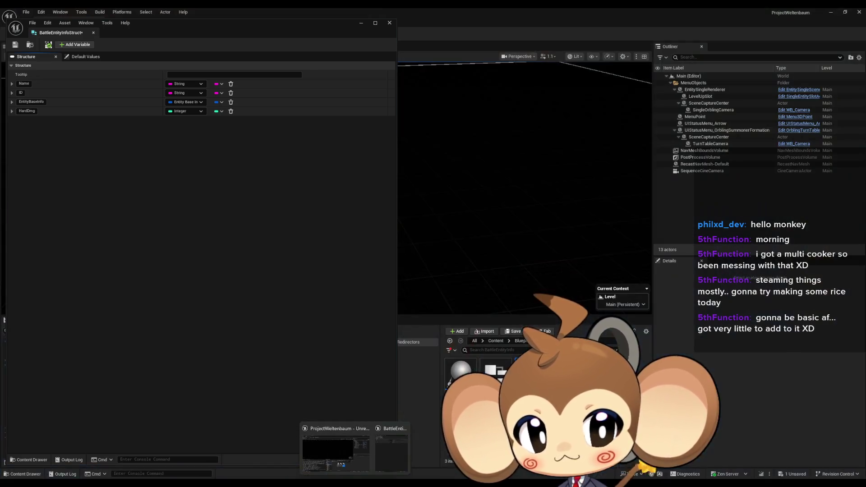
- Browse the BattleSystem and Blueprints folders and open EntityInfoStruct for comparison
click(524, 341)
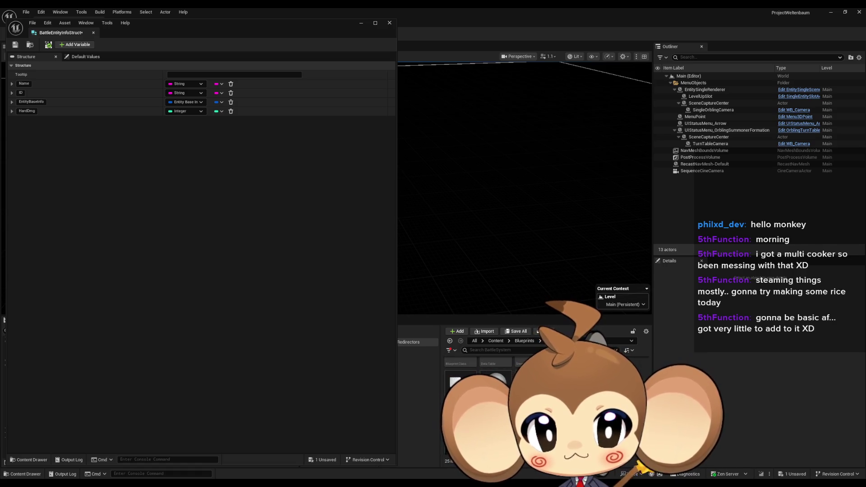
key(alt+Left)
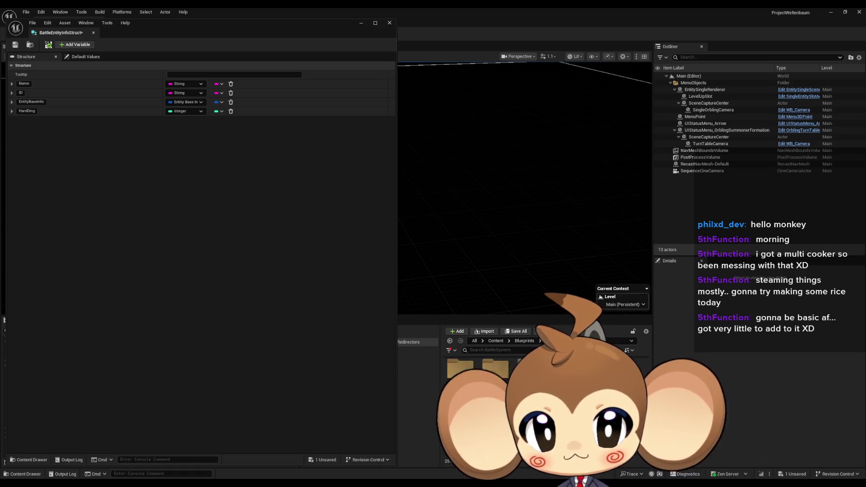
key(alt+Right)
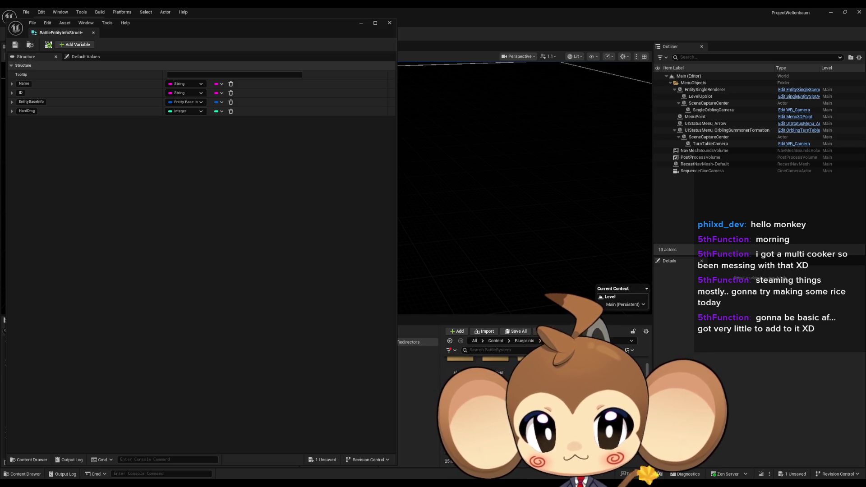
click(535, 343)
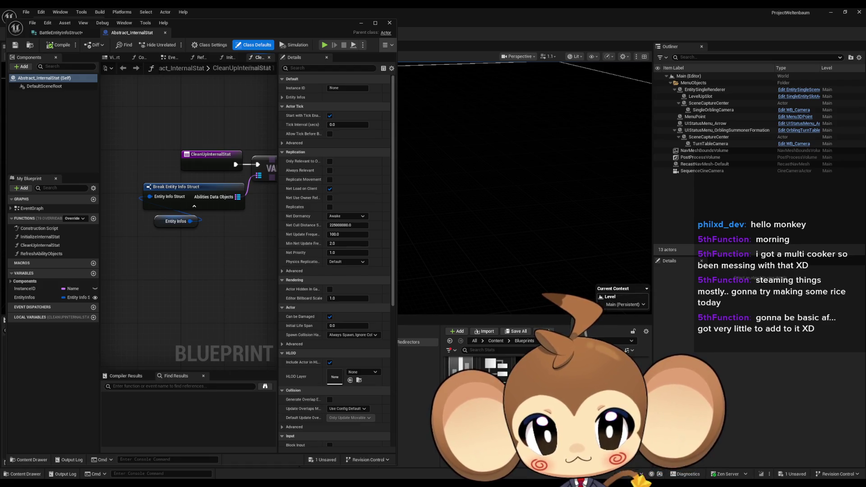
double_click(503, 371)
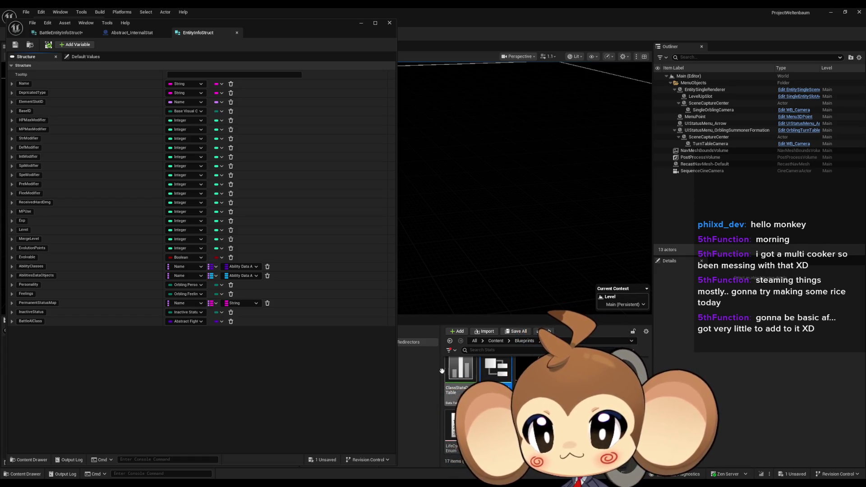
- Float EntityInfoStruct in an enlarged separate window, then add a member to BattleEntityInfoStruct
mouse_move(185, 35)
mouse_down()
mouse_move(557, 105)
mouse_move(519, 95)
mouse_move(567, 92)
mouse_move(600, 63)
mouse_move(564, 28)
mouse_up()
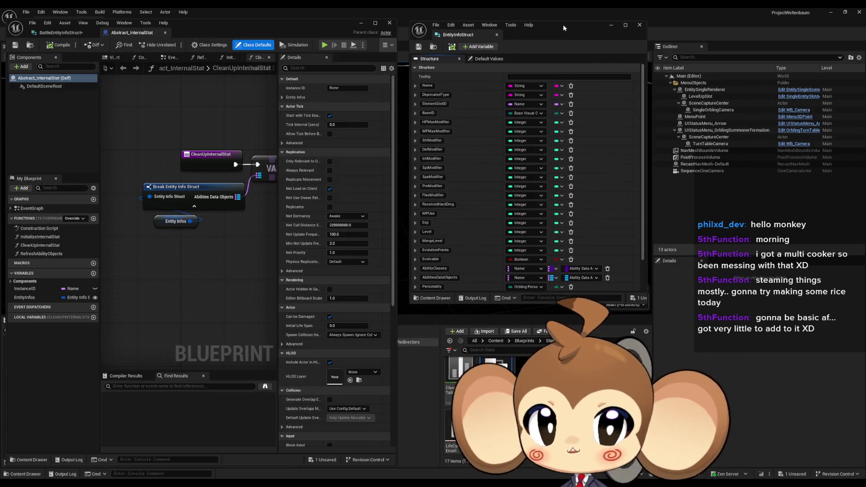
mouse_move(646, 303)
mouse_down()
mouse_move(740, 433)
mouse_move(785, 455)
mouse_move(758, 461)
mouse_up()
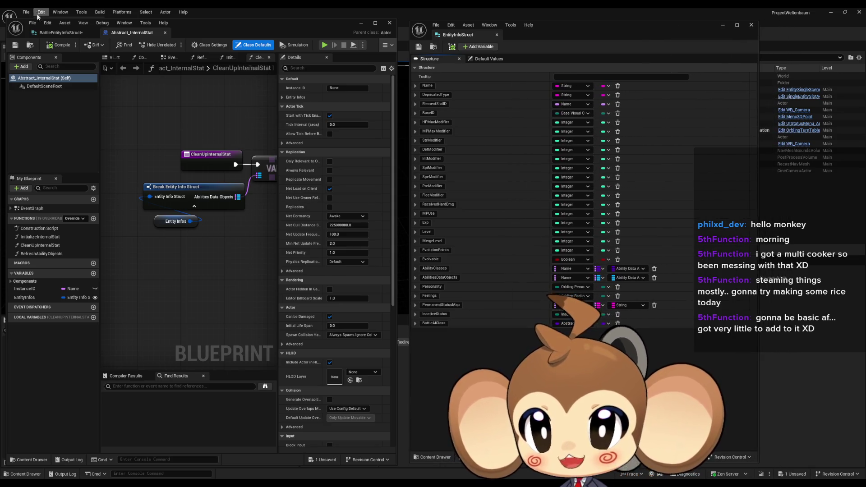
click(61, 32)
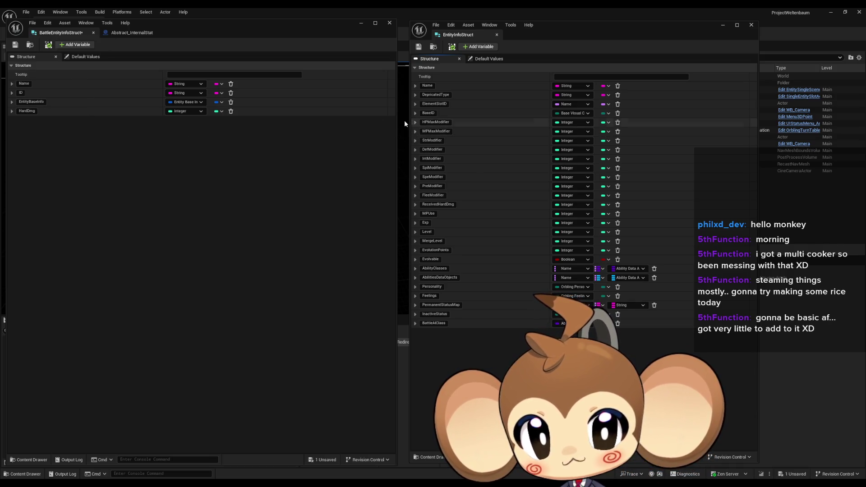
click(70, 46)
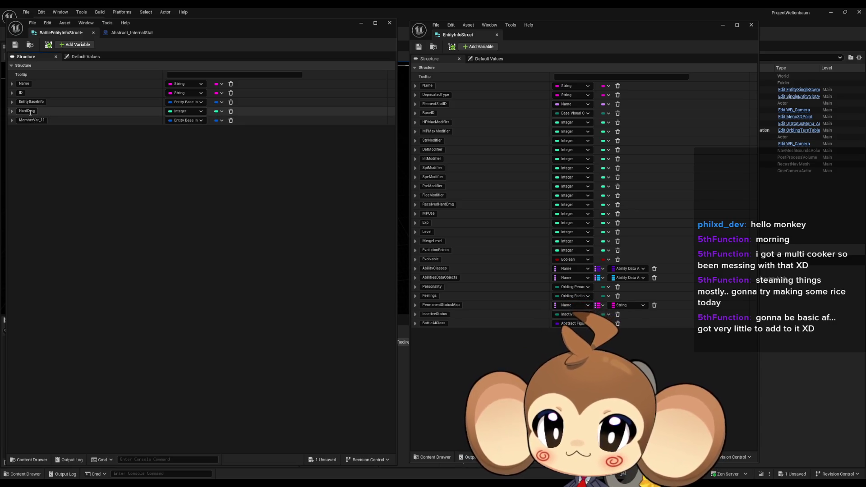
- Make the new member an Integer named MPMaxModifier, rename HardDmg to HPMaxModifier, and move ID above Name
click(198, 121)
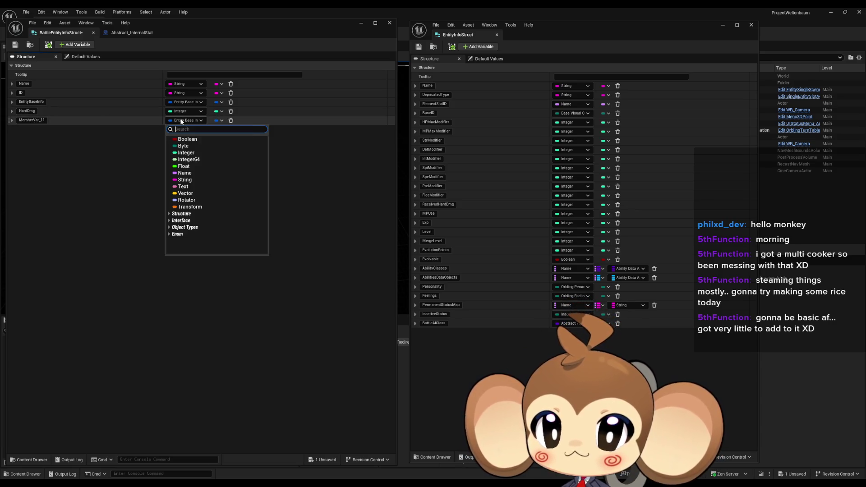
click(190, 153)
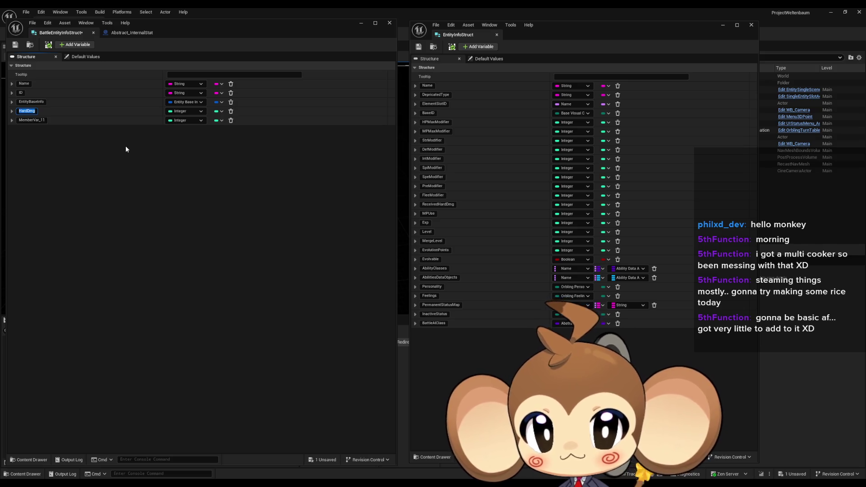
click(435, 122)
click(27, 111)
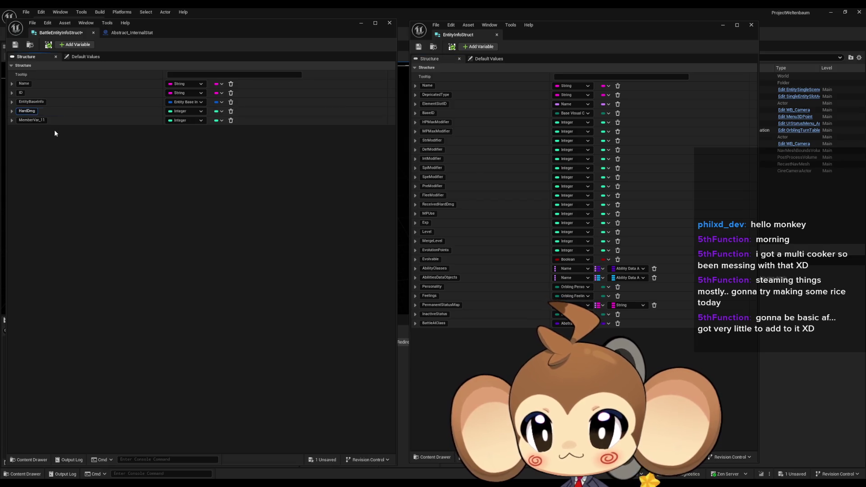
click(436, 131)
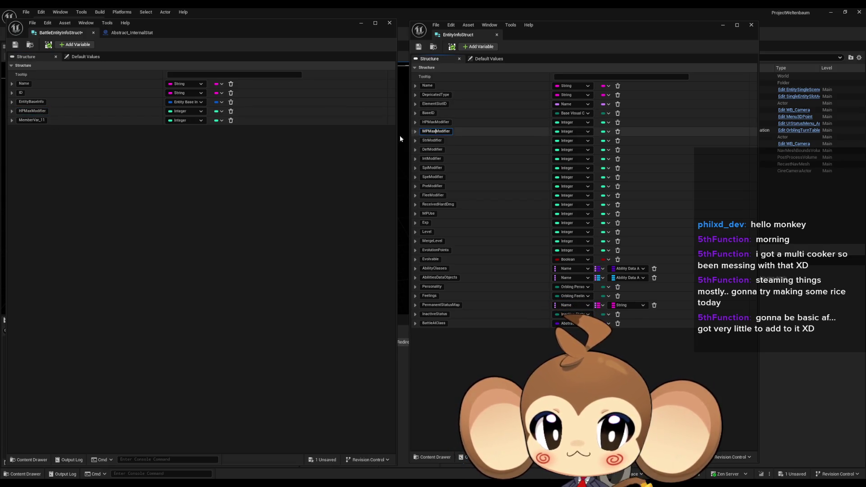
key(ctrl+c)
click(30, 120)
key(ctrl+v)
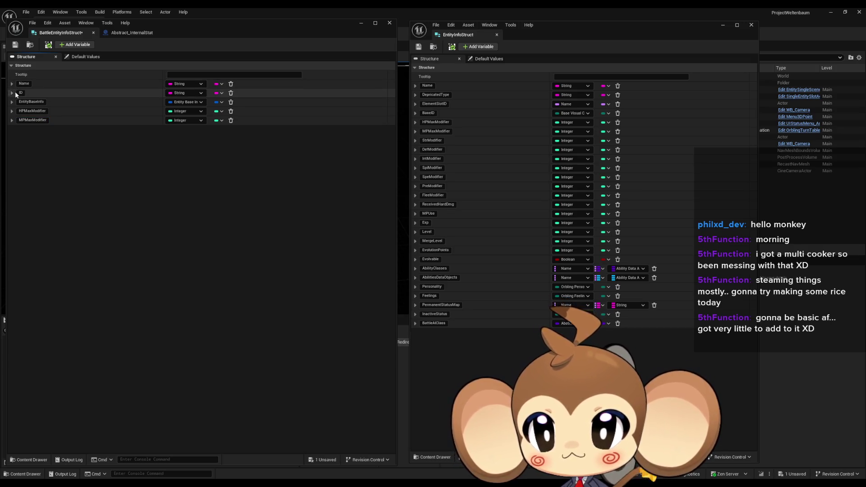
drag(8, 83, 12, 102)
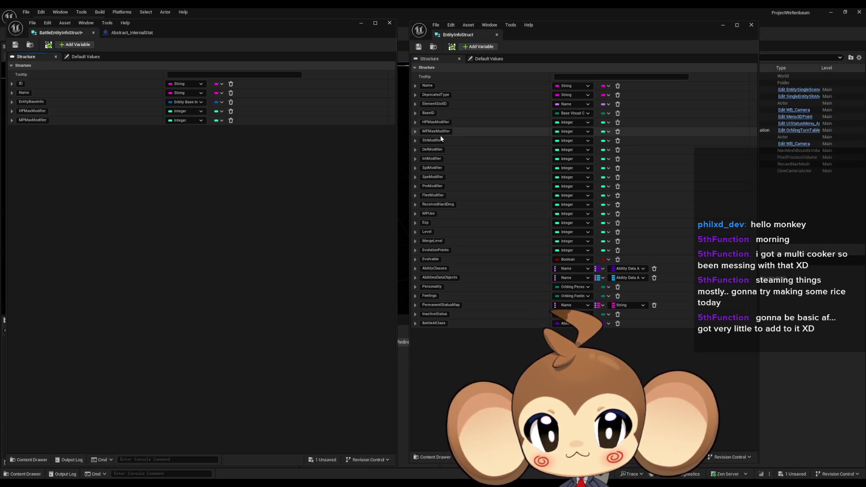
- Add seven more members to BattleEntityInfoStruct
click(68, 46)
click(69, 46)
click(68, 46)
click(69, 46)
click(68, 46)
click(69, 46)
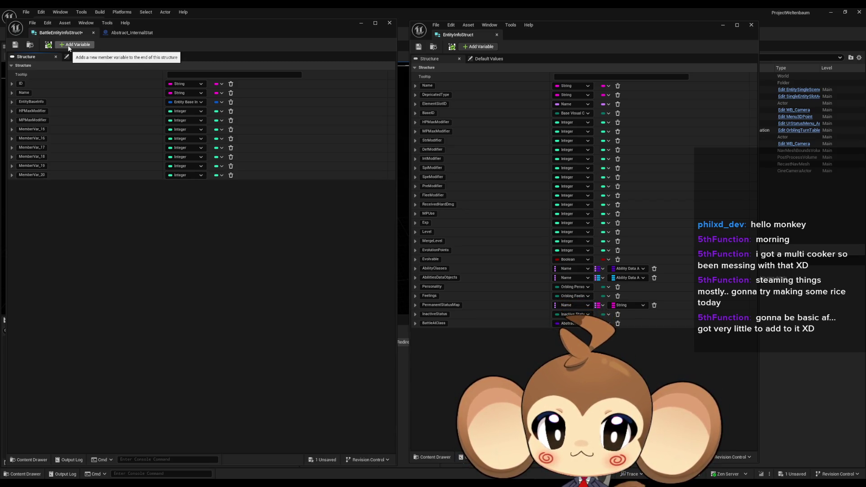
click(69, 46)
- Name the first four new members StrModifier, DefModifier, IntModifier and SpiModifier, copied from EntityInfoStruct
click(432, 141)
key(ctrl+c)
click(31, 129)
key(ctrl+v)
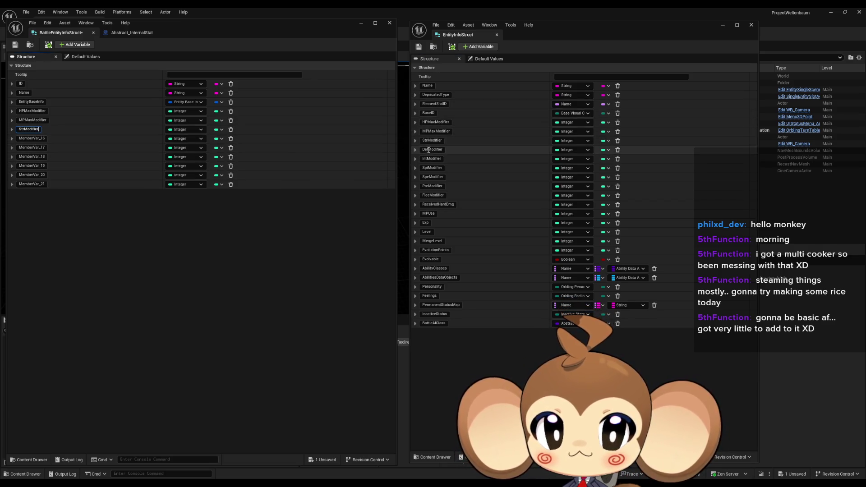
click(432, 149)
key(ctrl+c)
click(31, 138)
key(ctrl+v)
click(431, 159)
key(ctrl+c)
click(31, 148)
key(ctrl+v)
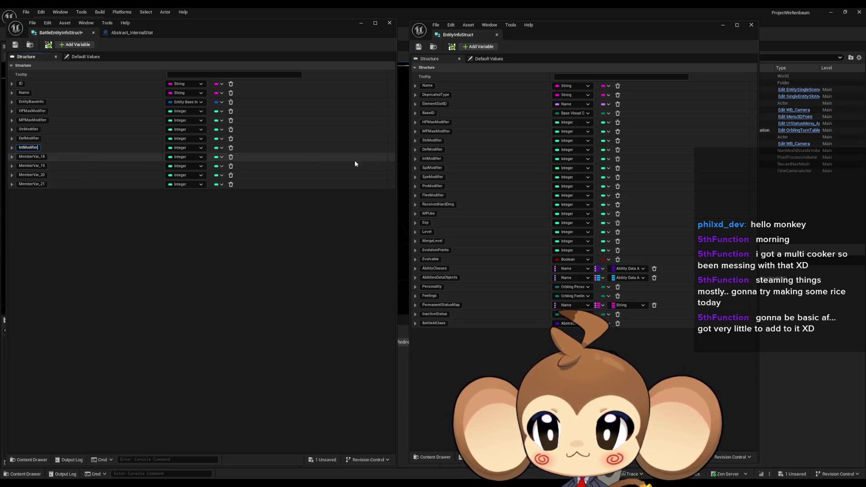
click(432, 167)
key(ctrl+c)
click(32, 157)
key(ctrl+v)
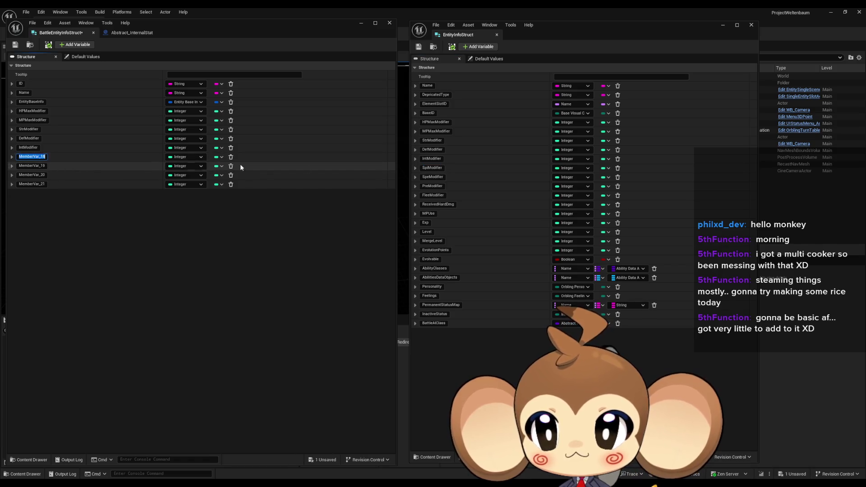
- Name the remaining members SpeModifier, PreModifier and FleeModifier, then add another member
click(425, 178)
key(ctrl+c)
click(23, 165)
key(ctrl+v)
click(432, 186)
key(ctrl+c)
click(32, 175)
key(ctrl+v)
click(433, 195)
key(ctrl+c)
click(32, 184)
key(ctrl+v)
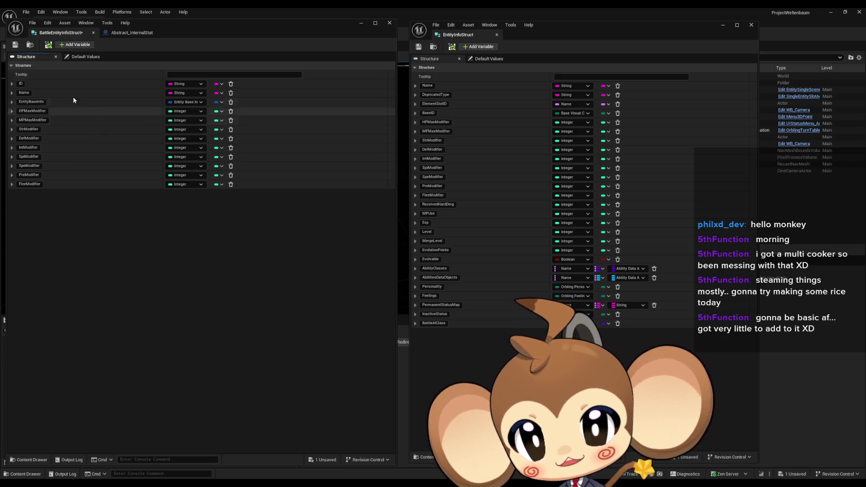
click(74, 45)
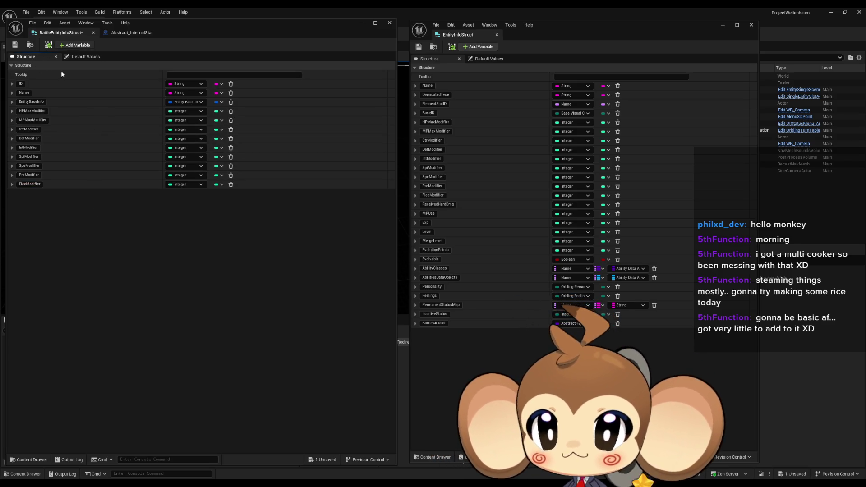
- Name the new members ReceivedHardDmg, UsedMP and Exp, adding a row for each
double_click(437, 204)
double_click(31, 193)
key(ctrl+v)
click(74, 44)
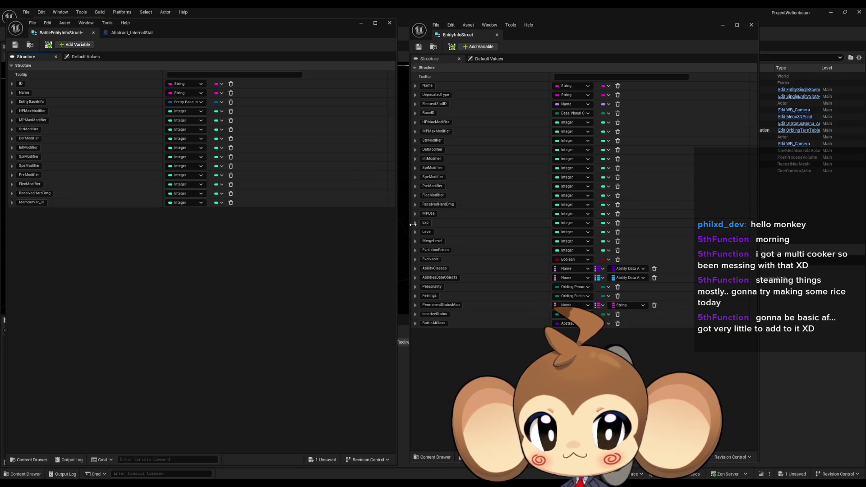
double_click(31, 202)
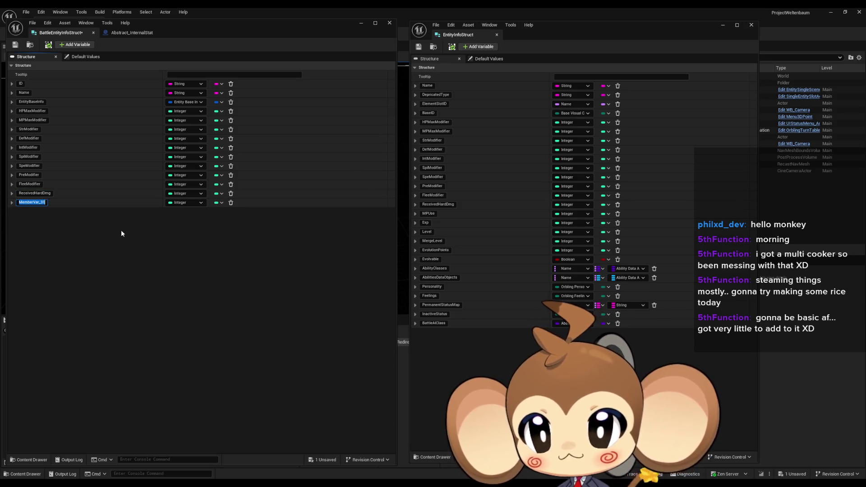
text(UsedMP)
key(Return)
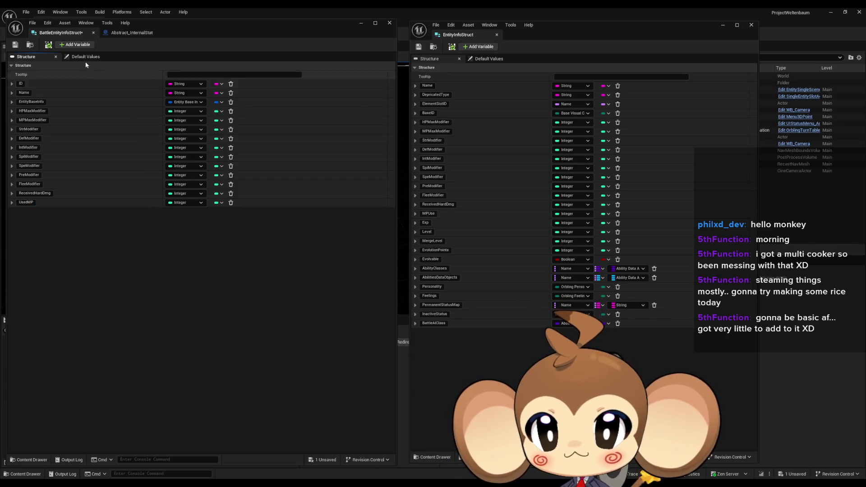
click(75, 44)
click(438, 222)
double_click(31, 211)
text(Exp)
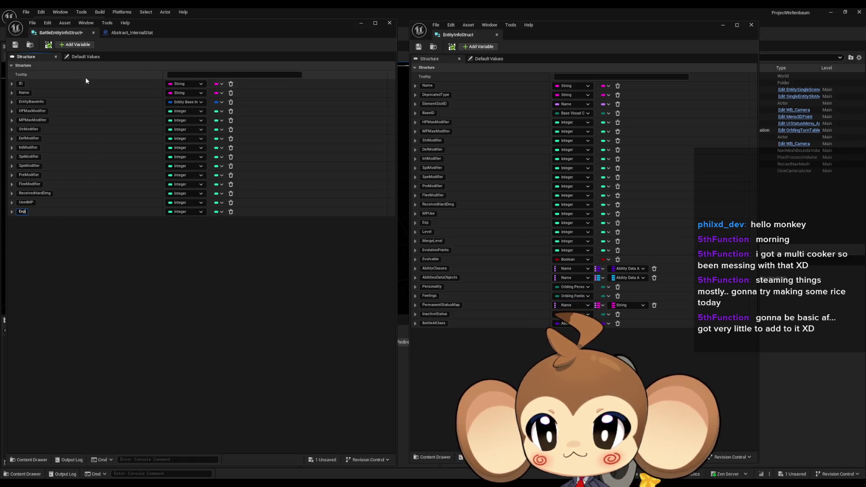
click(74, 44)
- Add members named Level, MergeLevel and EvolutionPoints, copying names from EntityInfoStruct
click(427, 232)
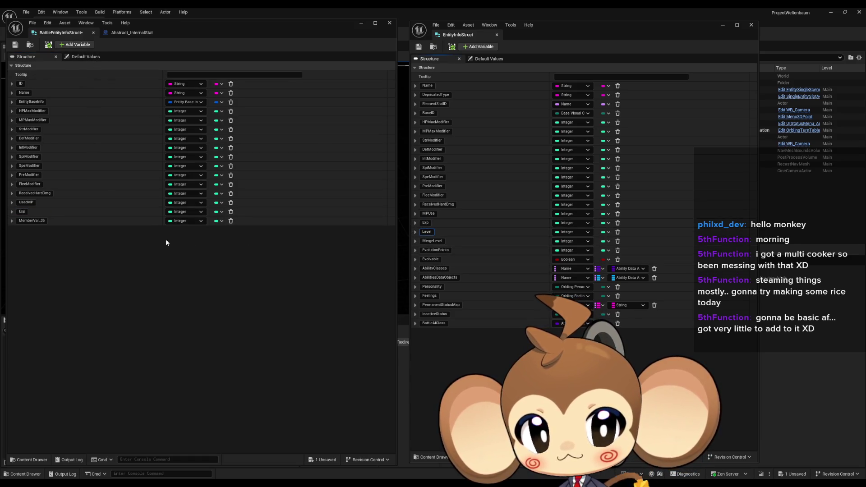
double_click(31, 221)
key(ctrl+v)
click(75, 44)
click(432, 241)
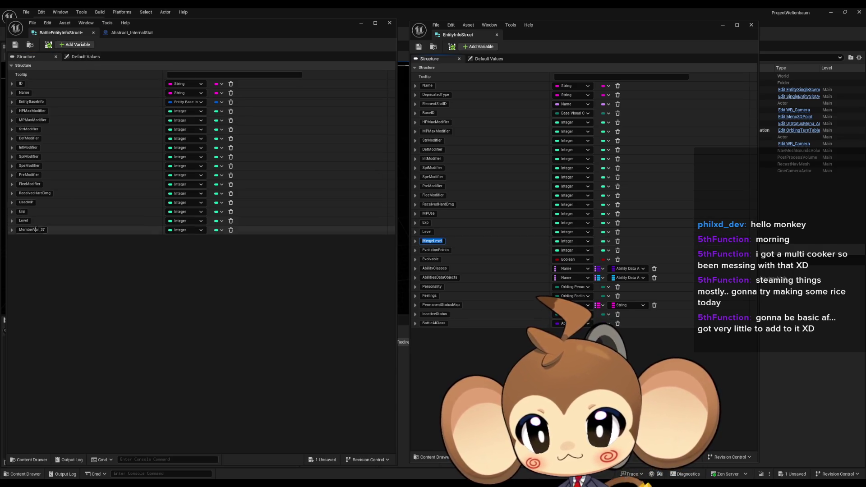
double_click(109, 228)
key(ctrl+v)
click(78, 45)
click(439, 252)
double_click(91, 239)
key(ctrl+v)
- Add an Evolvable member and change its type to Boolean
click(77, 44)
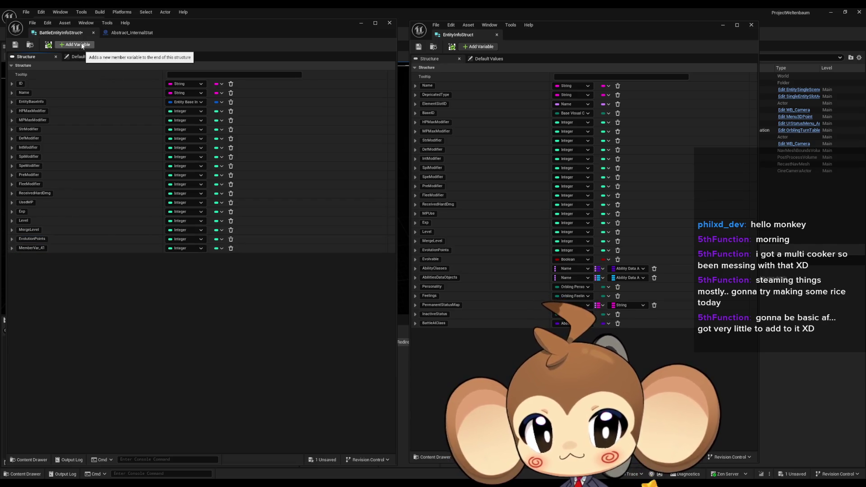
click(430, 259)
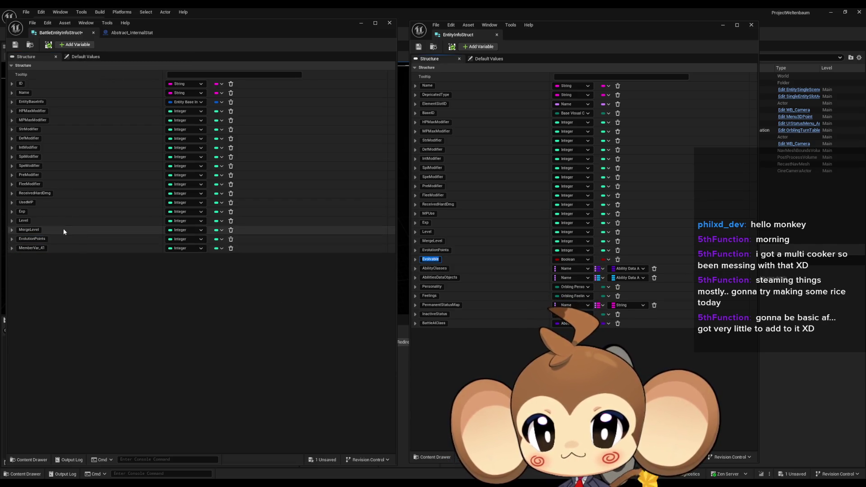
double_click(32, 249)
key(ctrl+v)
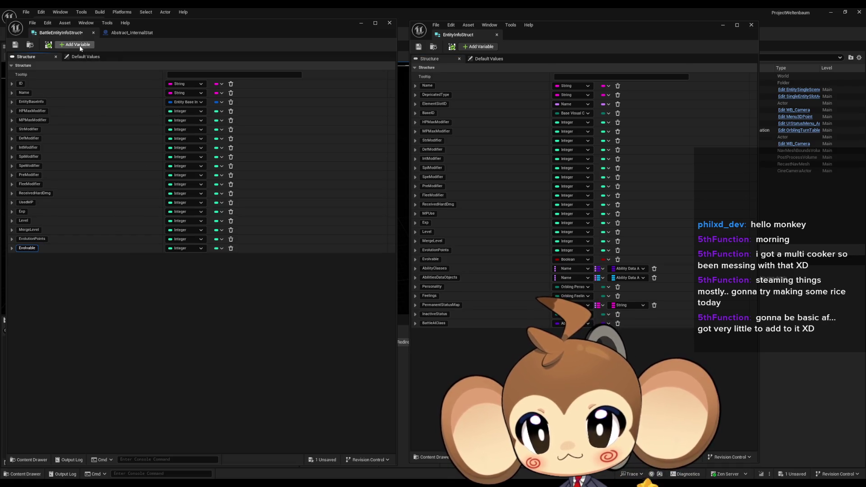
click(79, 45)
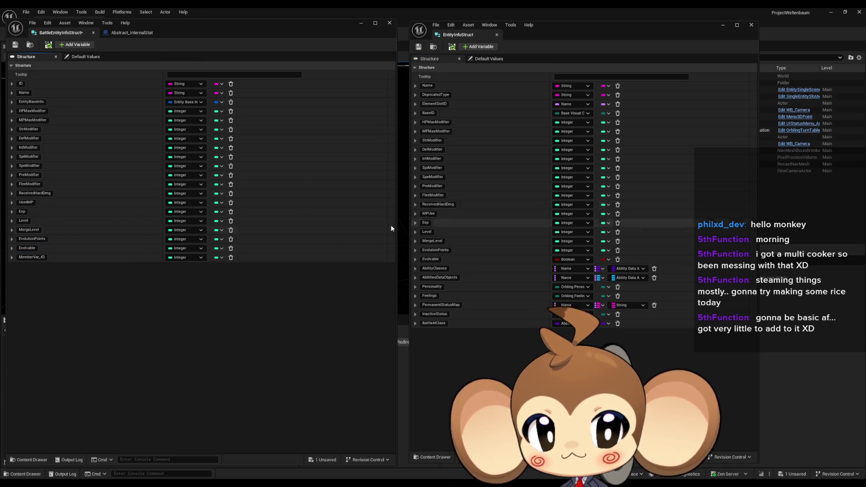
click(186, 251)
click(189, 265)
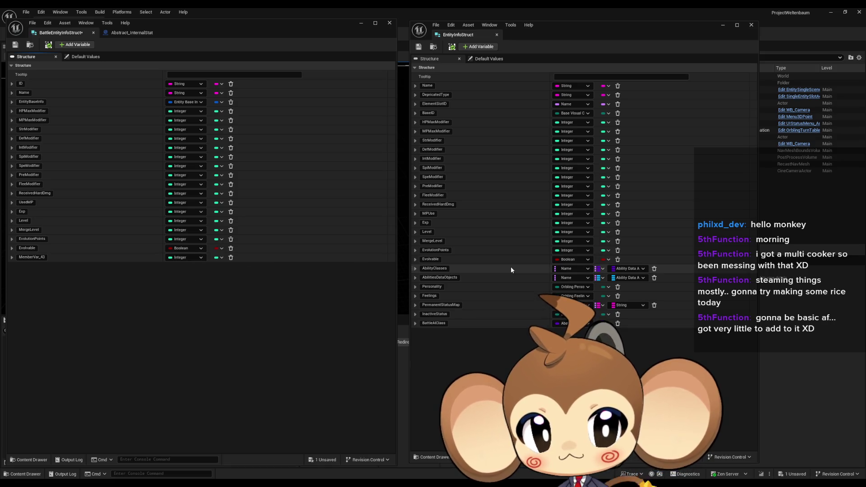
click(442, 269)
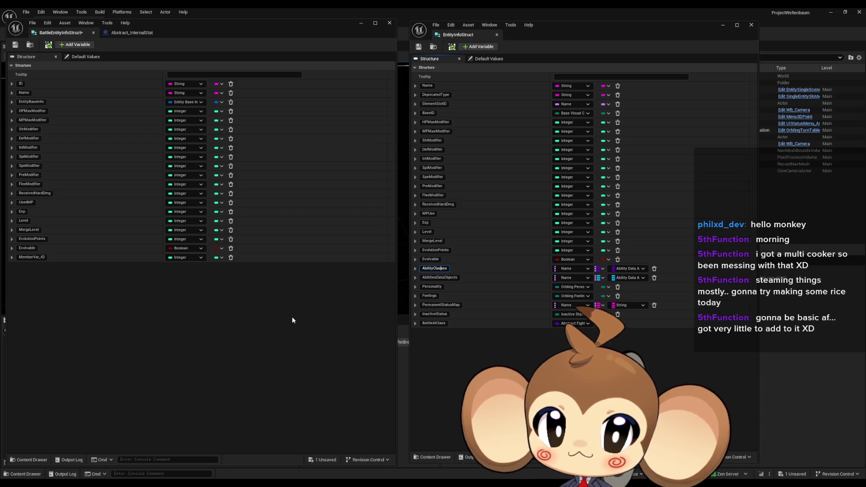
- Copy the AbilityClasses name from EntityInfoStruct and add it as a String map member
right_click(461, 269)
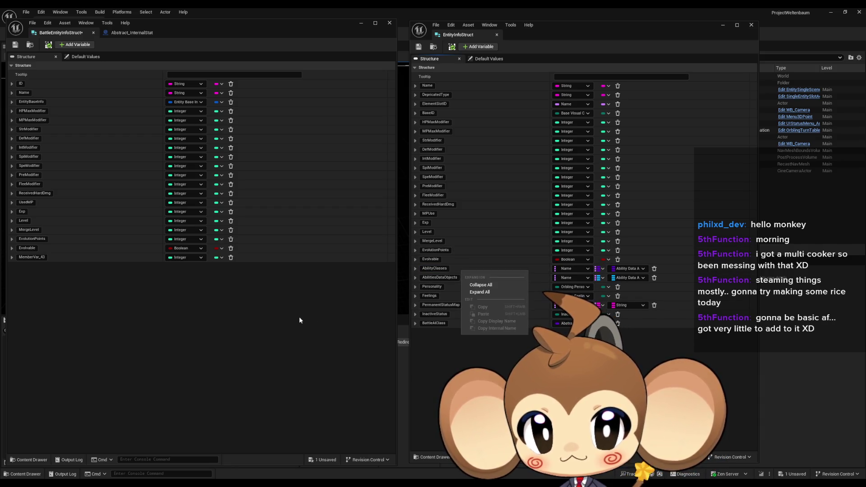
right_click(491, 277)
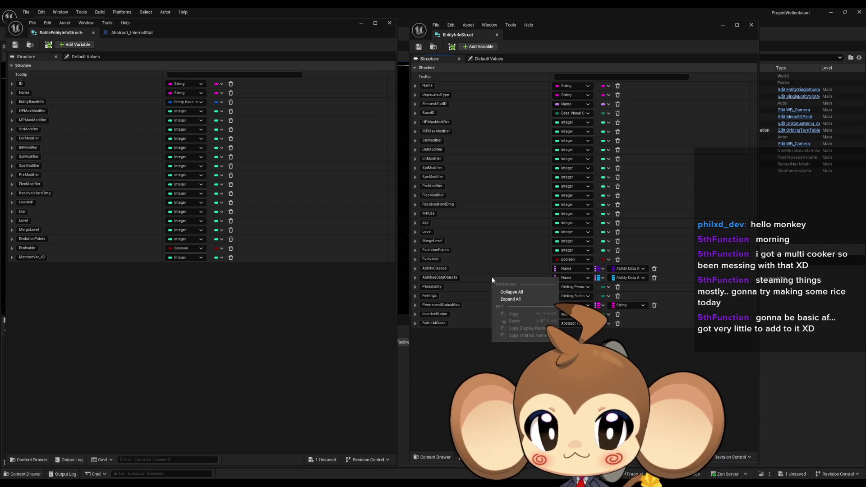
click(455, 280)
double_click(435, 280)
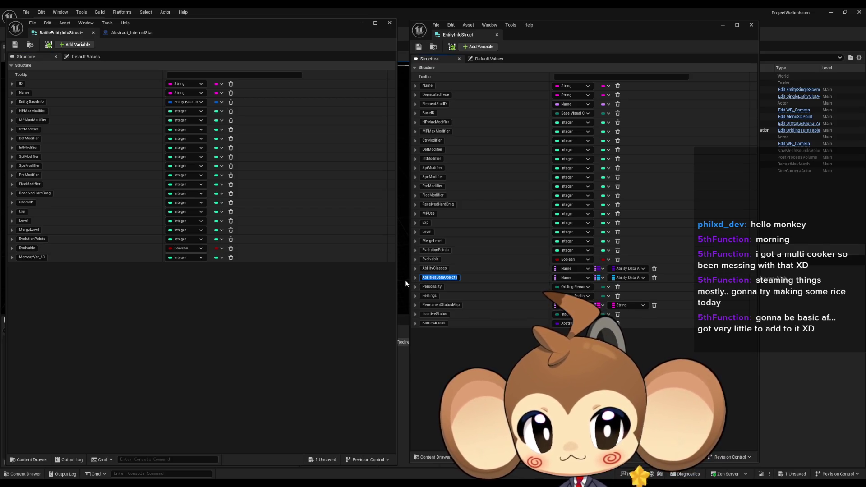
double_click(456, 270)
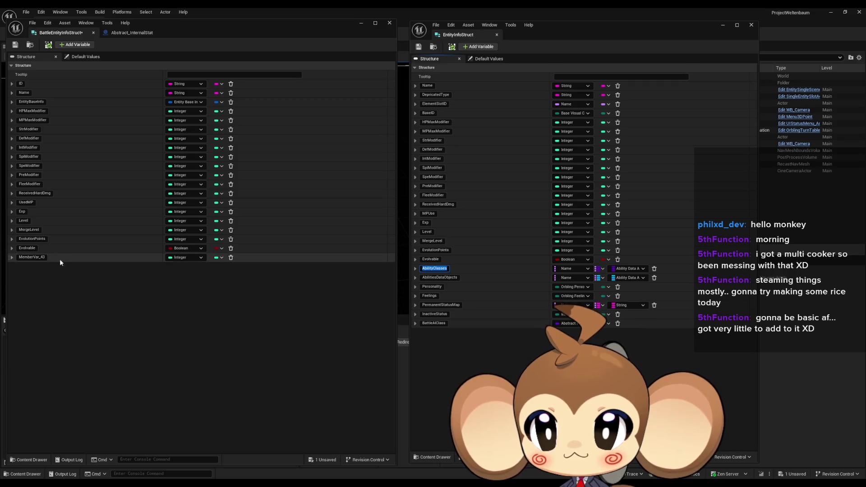
click(156, 257)
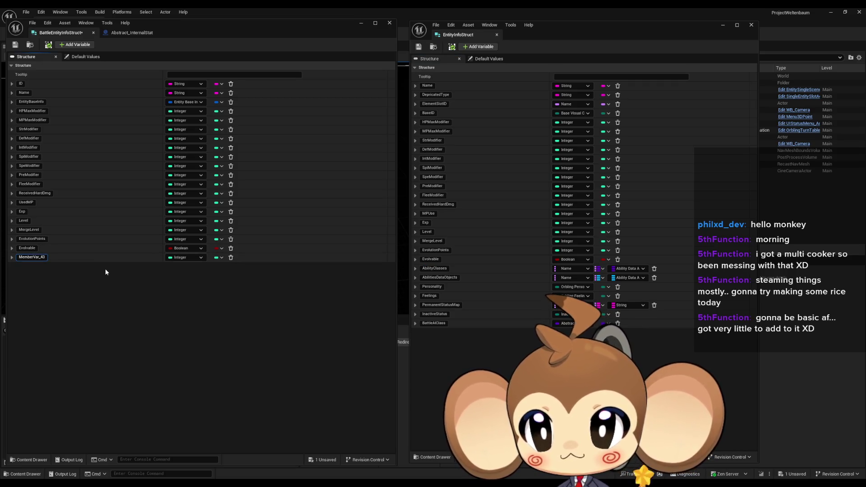
key(F2)
key(ctrl+v)
key(Return)
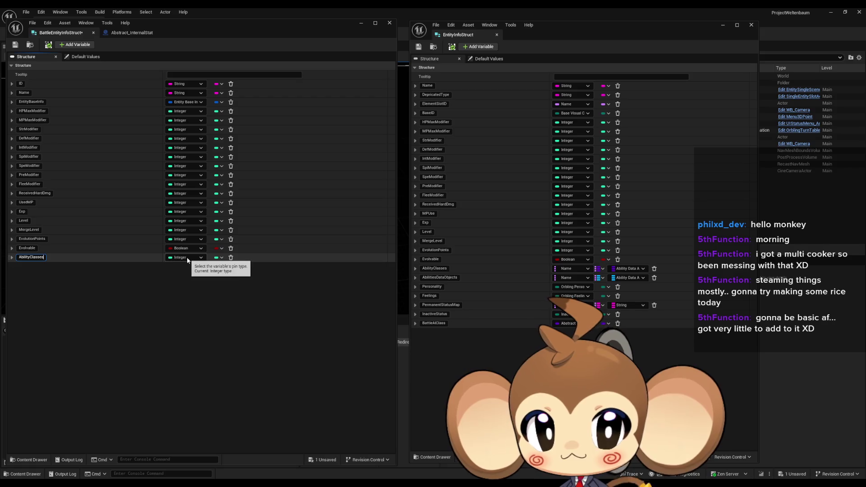
click(202, 258)
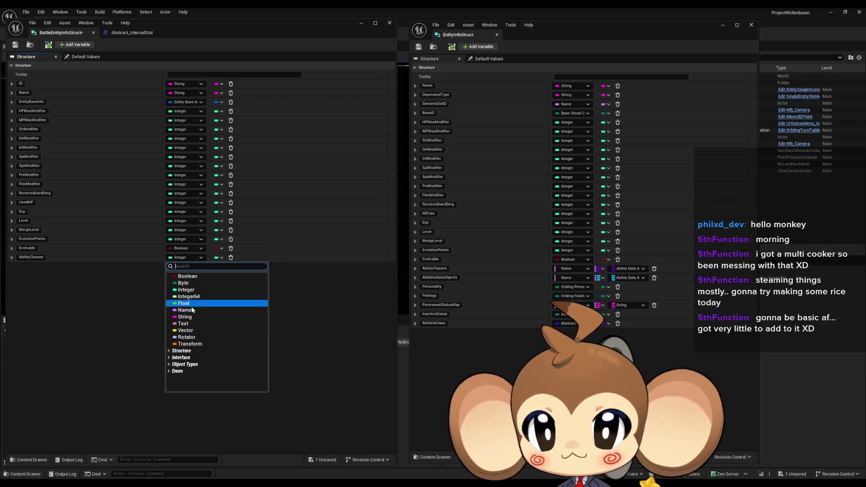
click(189, 315)
click(221, 258)
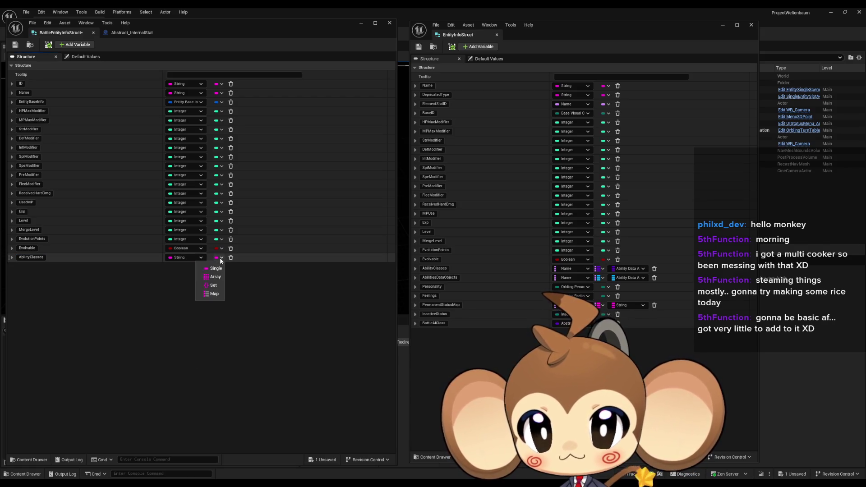
click(215, 295)
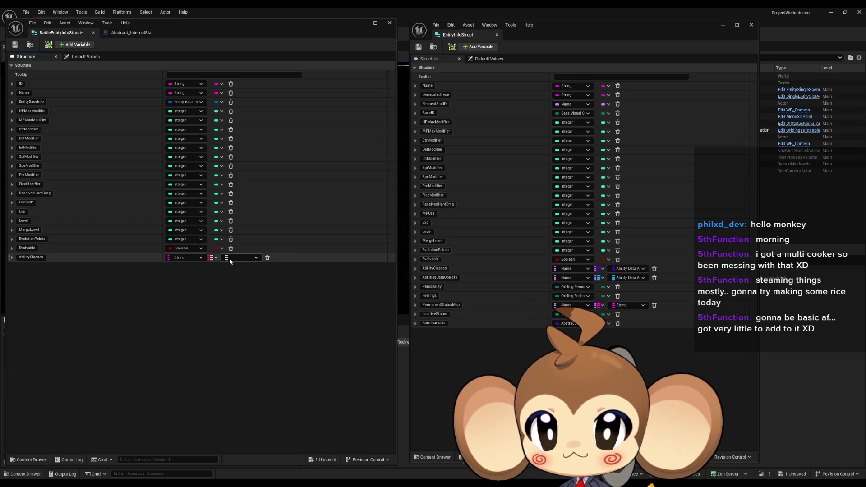
- Add AbilitiesDataObjects and PermanentStatusMap members, giving PermanentStatusMap String values
click(75, 44)
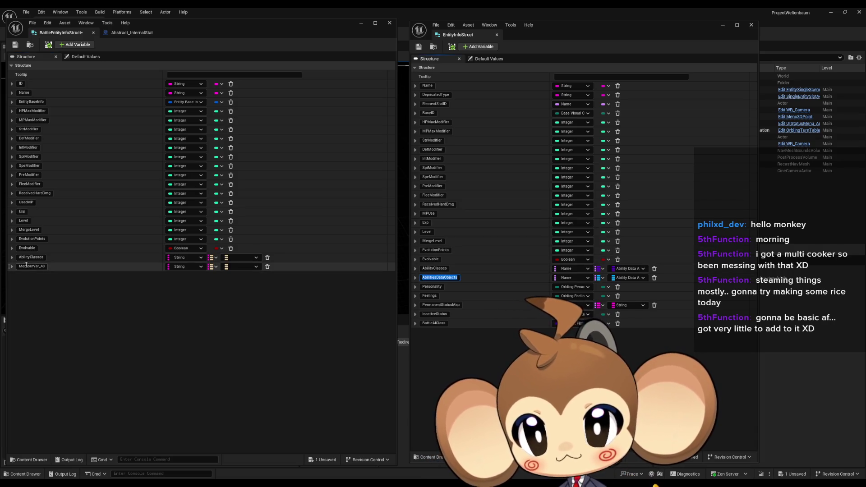
key(ctrl+v)
key(Return)
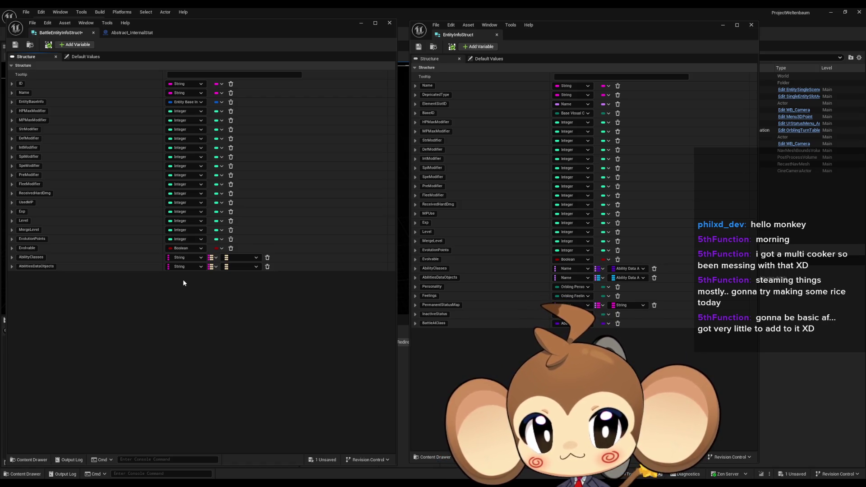
click(454, 306)
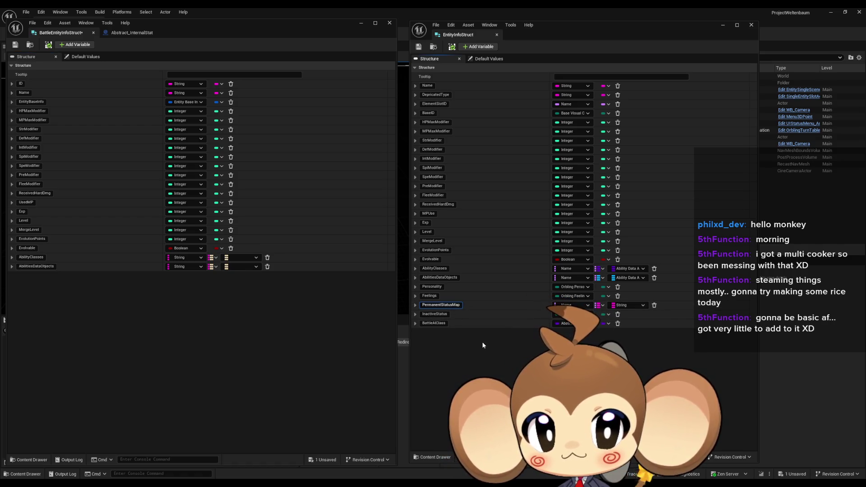
key(F2)
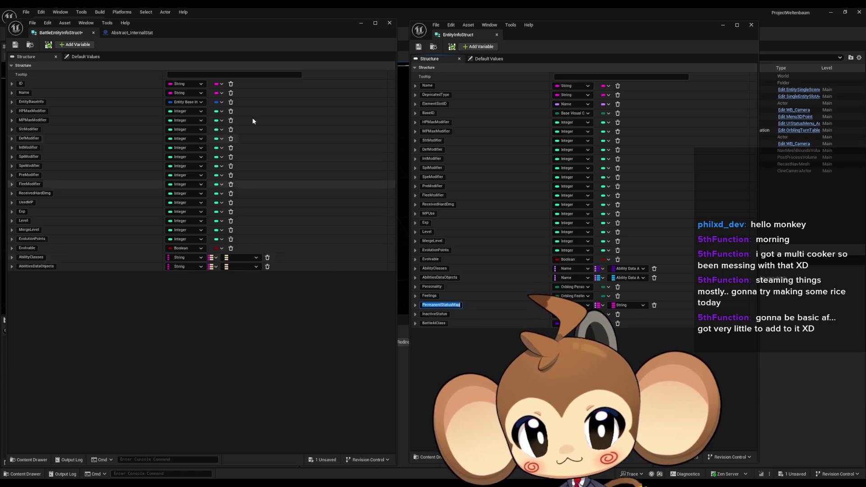
click(78, 44)
key(ctrl+v)
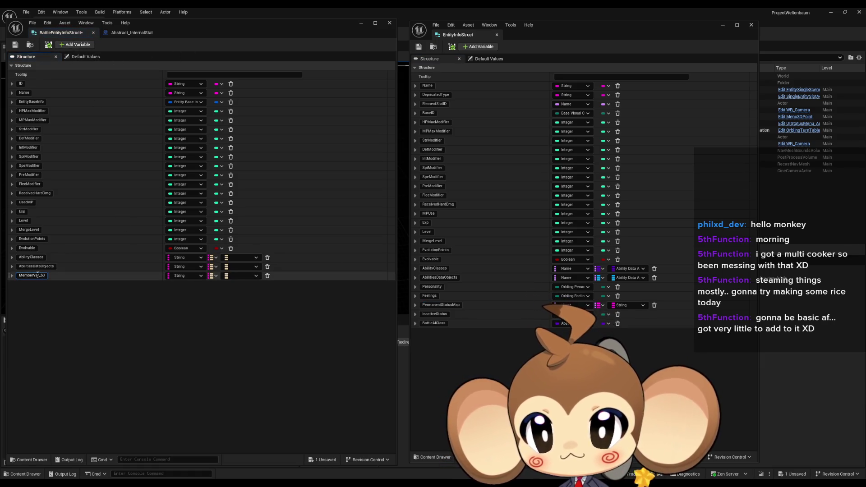
click(243, 277)
click(240, 335)
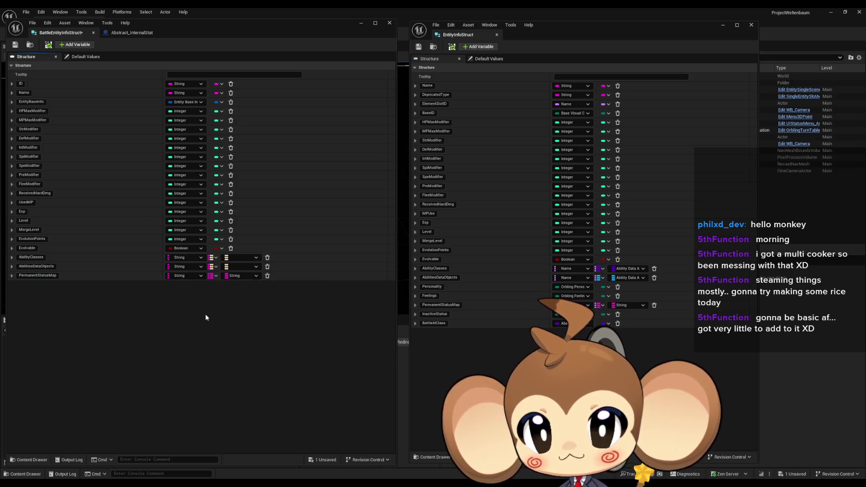
- Add an InactiveStatus member copied from EntityInfoStruct
key(alt+Tab)
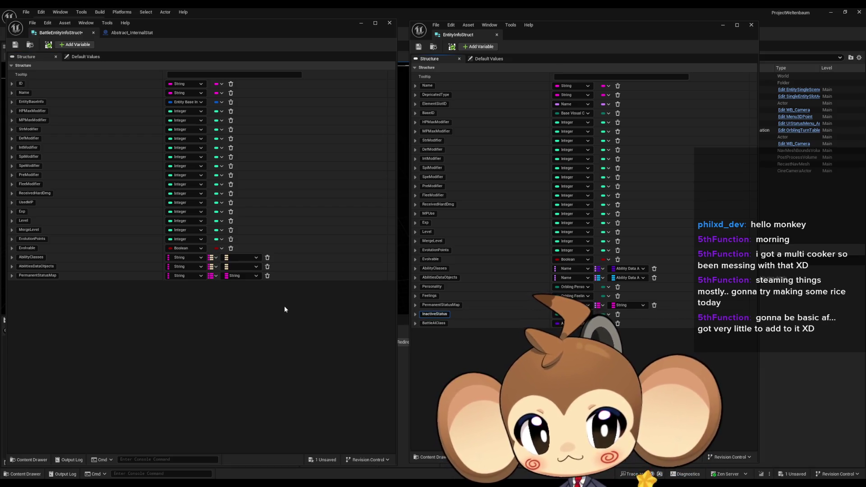
key(F2)
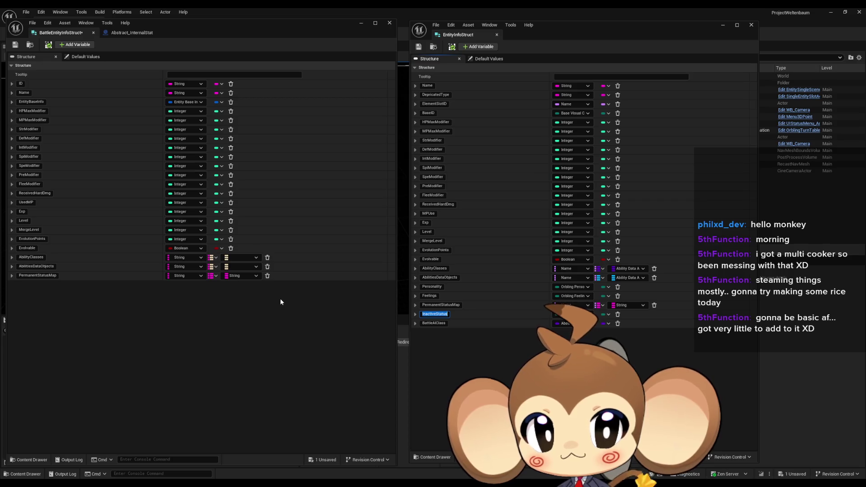
click(75, 45)
text(InactiveStatus)
key(Return)
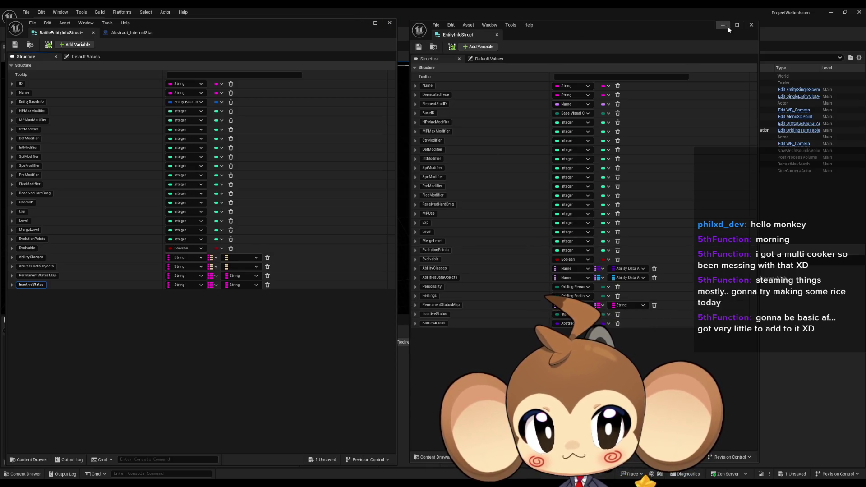
- Close the EntityInfoStruct editor and review InactiveStatusEnum's entries without changing them
click(751, 24)
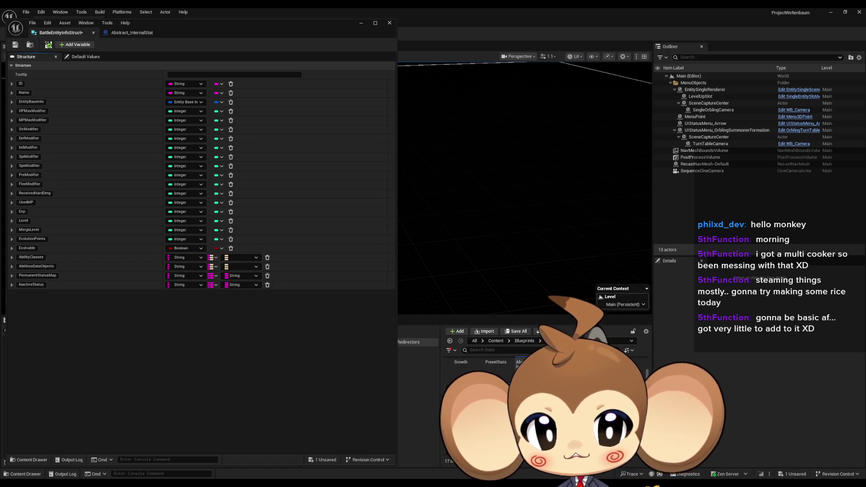
double_click(546, 397)
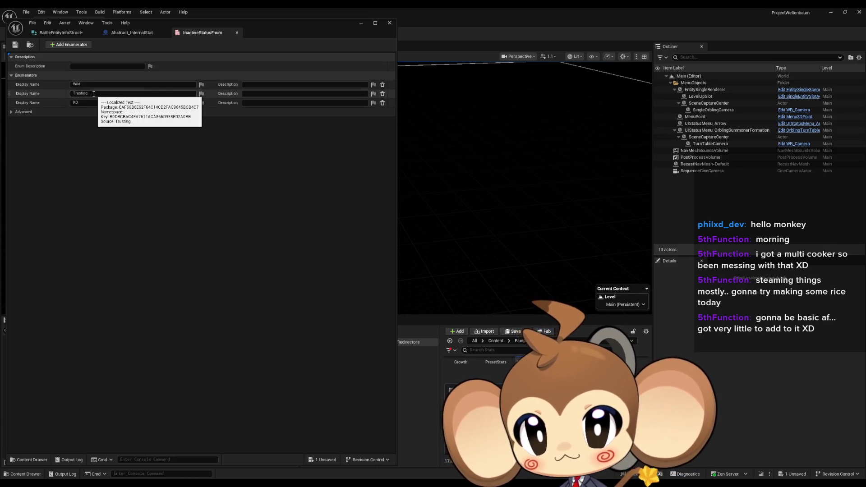
click(94, 94)
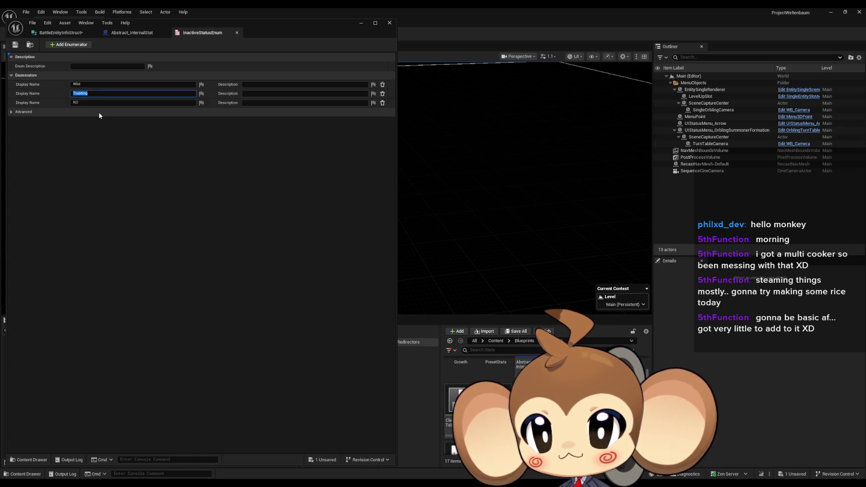
click(133, 156)
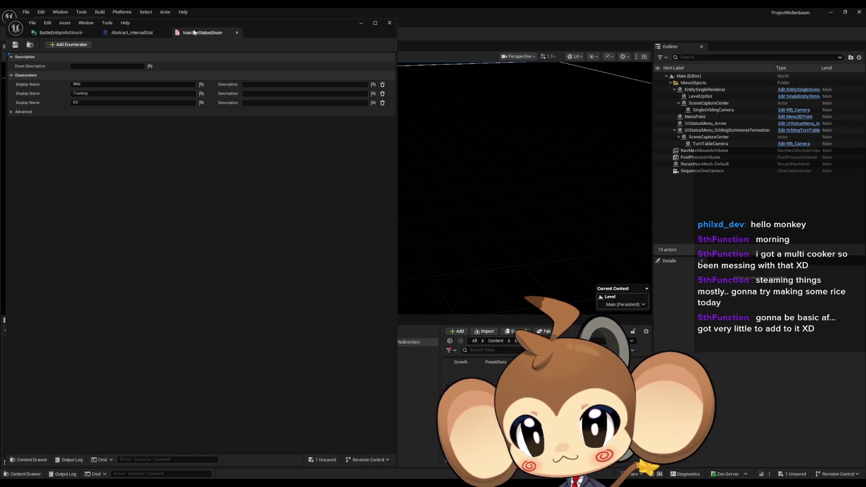
middle_click(218, 34)
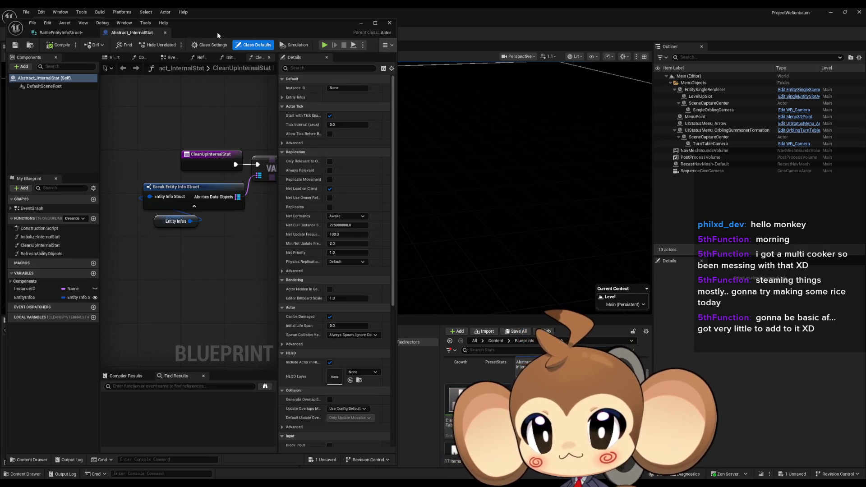
- Rename the InactiveStatus member to OrblingStatus and minimize the struct editor
click(66, 33)
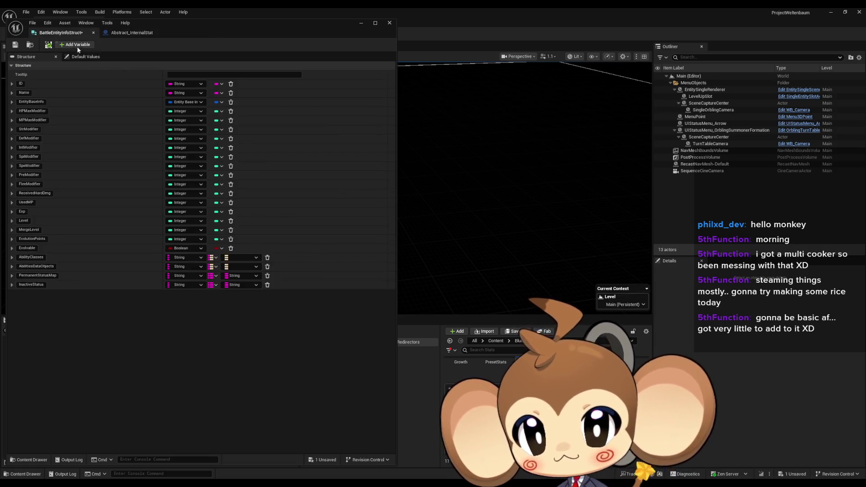
click(32, 285)
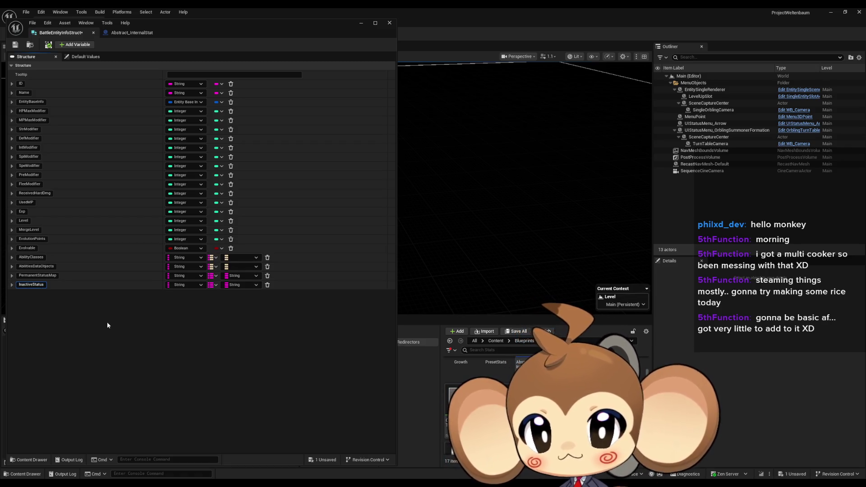
text(Orbl)
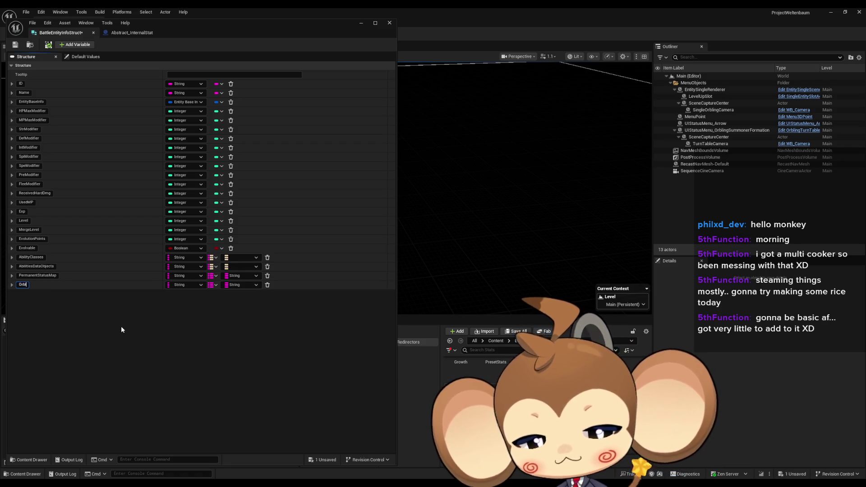
text(ingStatus)
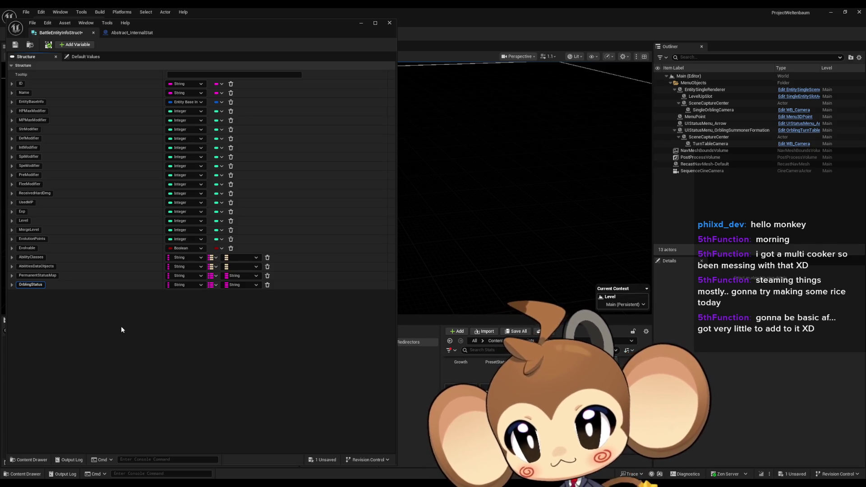
key(Return)
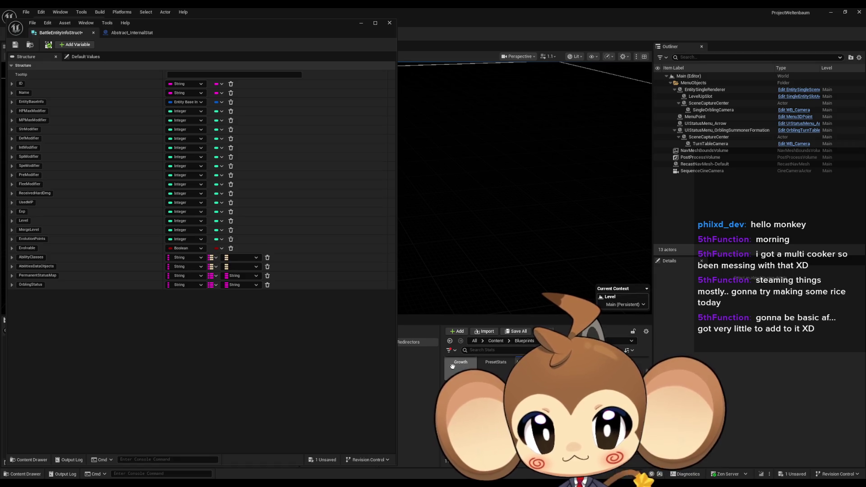
click(361, 22)
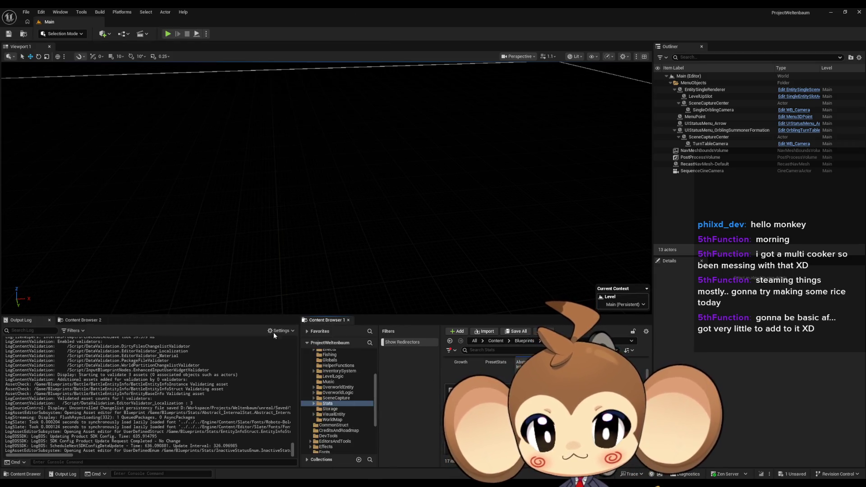
- Create a new enumeration asset in the Battle > BattleEntityInfo folder
click(82, 320)
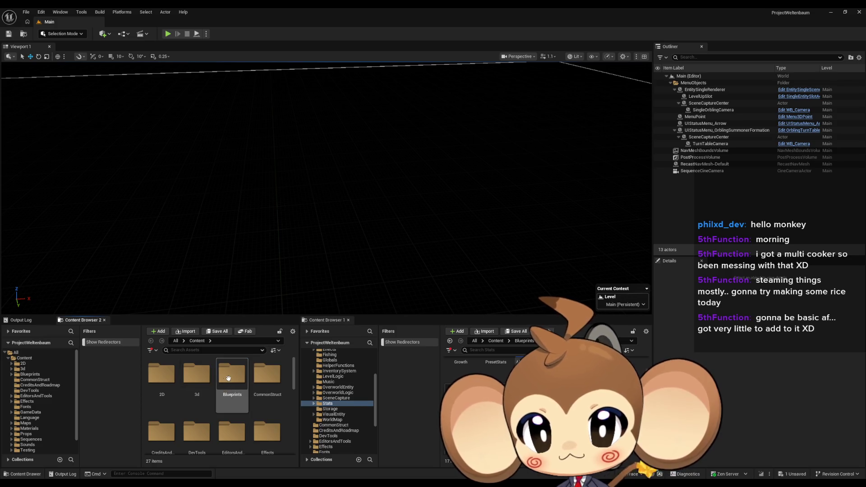
double_click(177, 372)
double_click(161, 374)
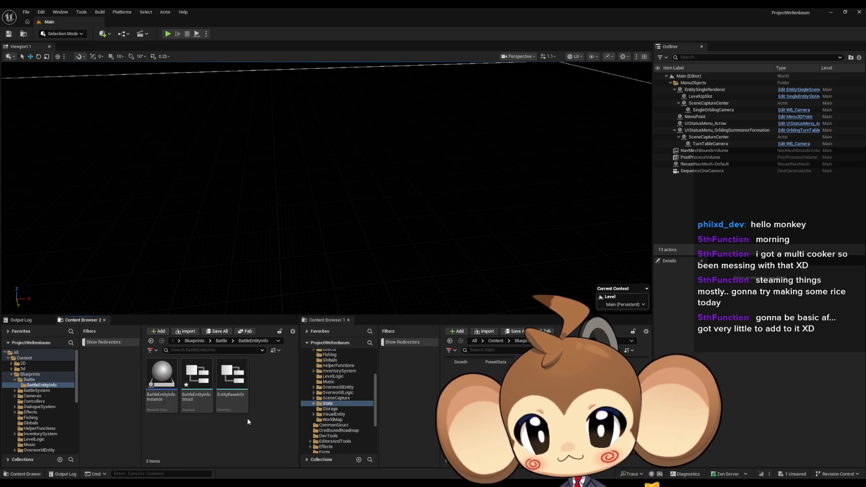
right_click(255, 424)
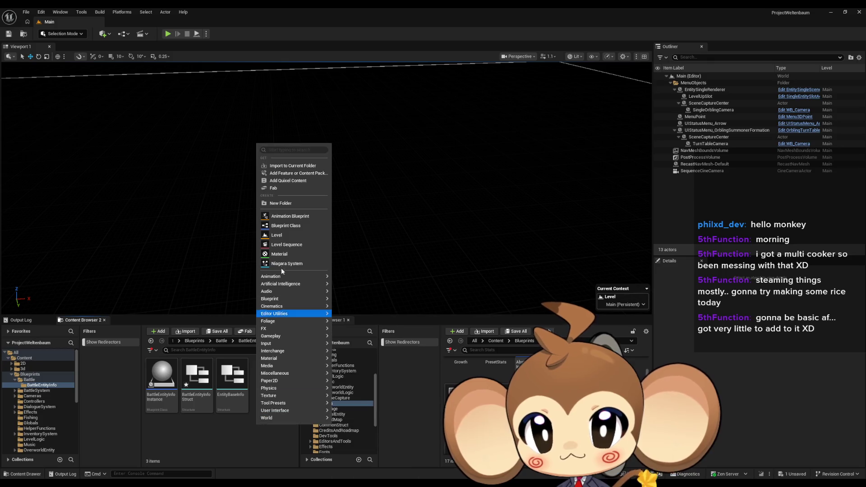
mouse_move(288, 280)
mouse_move(298, 298)
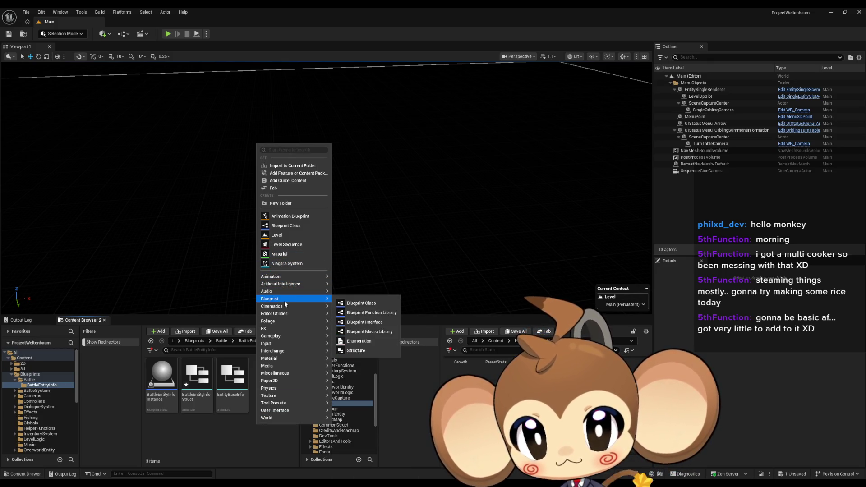
click(361, 345)
- Name the enum OrblingSphereStatus, open it, and add its first enumerator
text(Orb)
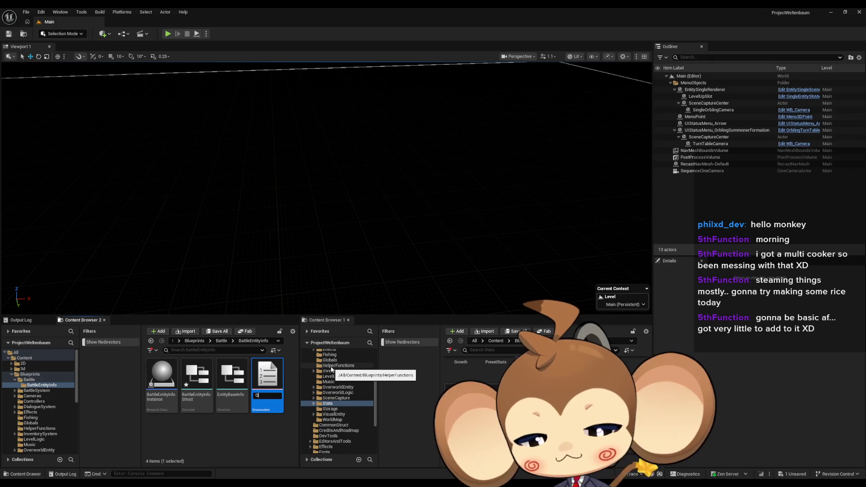
text(lingStatu)
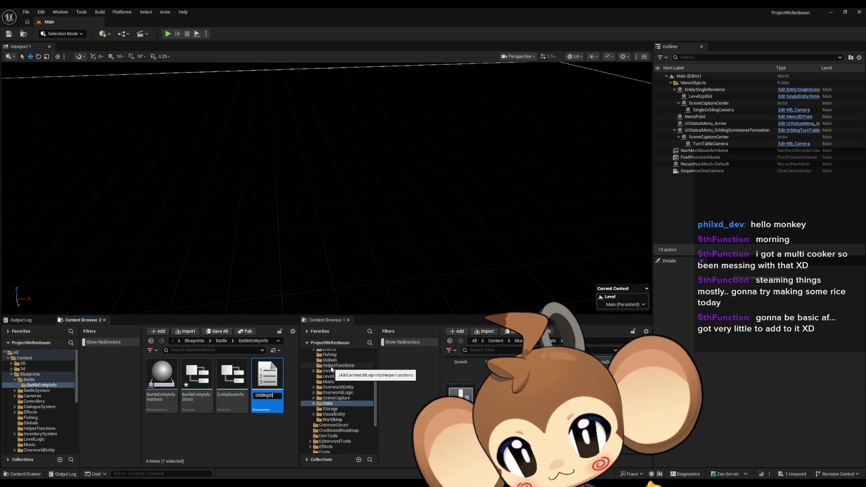
key(BackSpace)
key(BackSpace)
key(BackSpace)
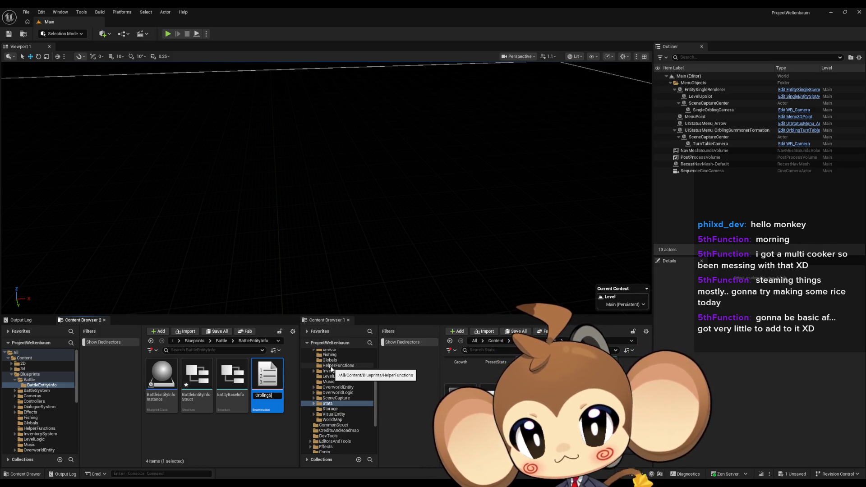
text(ereStatus)
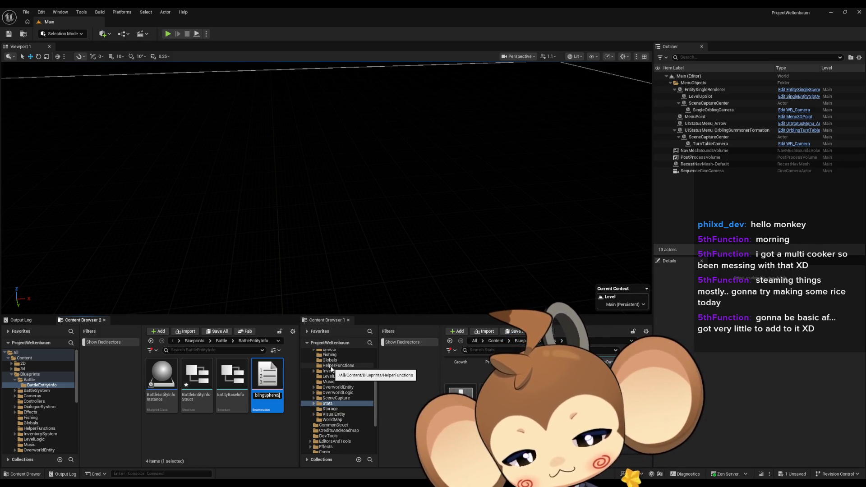
key(Return)
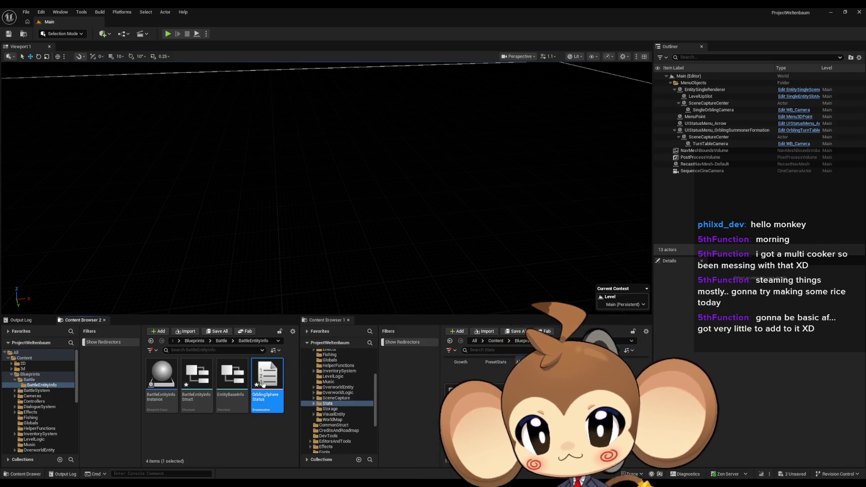
double_click(264, 387)
click(66, 45)
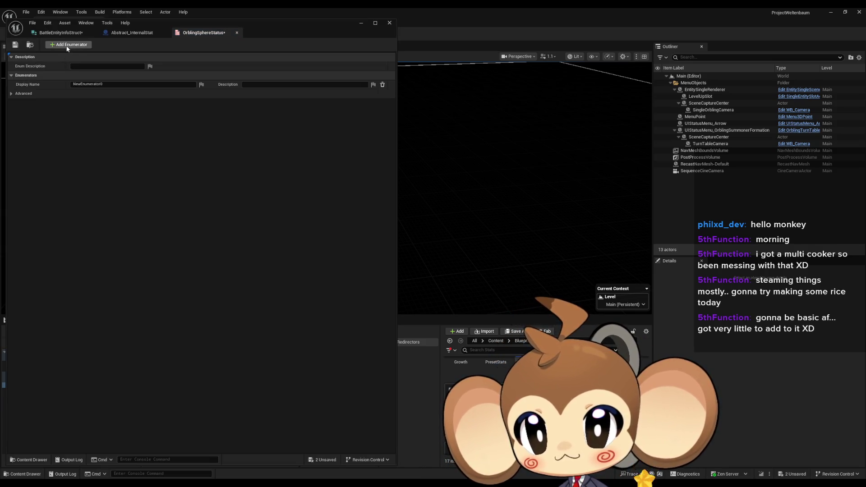
- Add three more enumerators, name the four entries None, Wild, Trusting and KO, and save
click(67, 44)
click(67, 44)
click(67, 44)
click(134, 81)
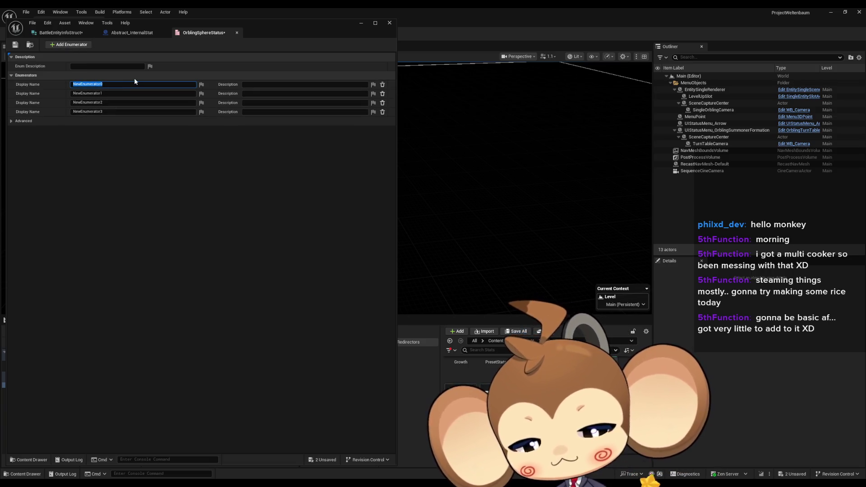
text(None)
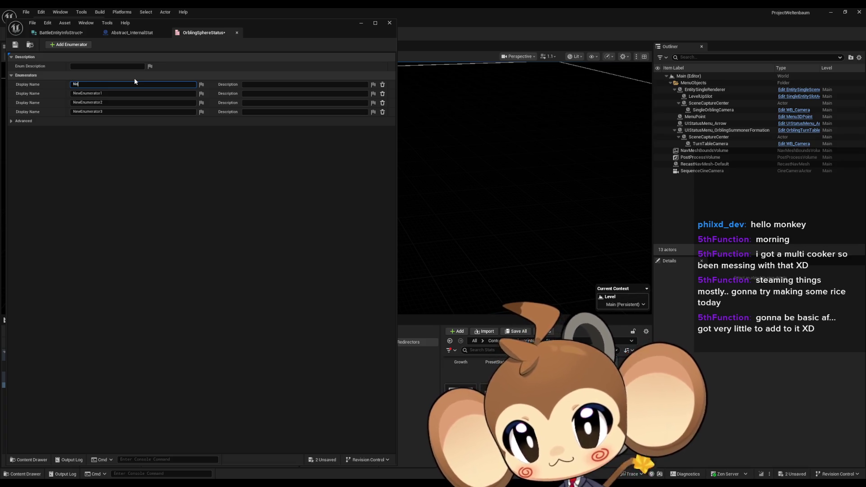
click(123, 93)
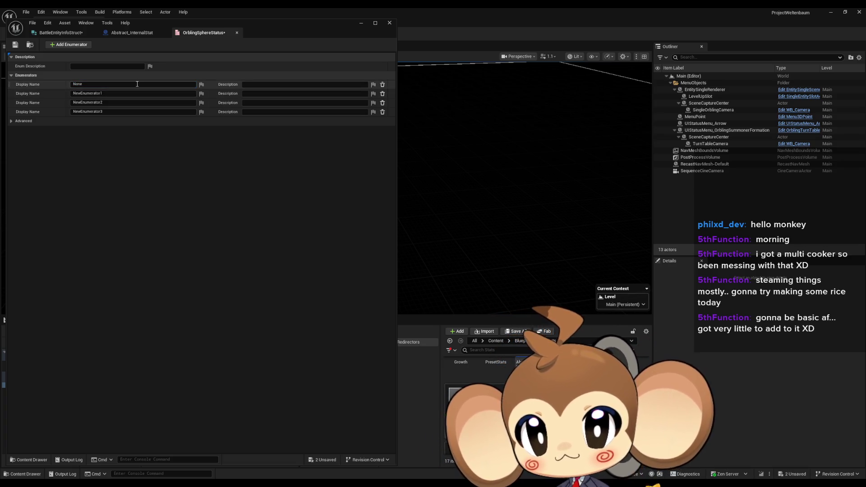
text(Wild)
click(129, 103)
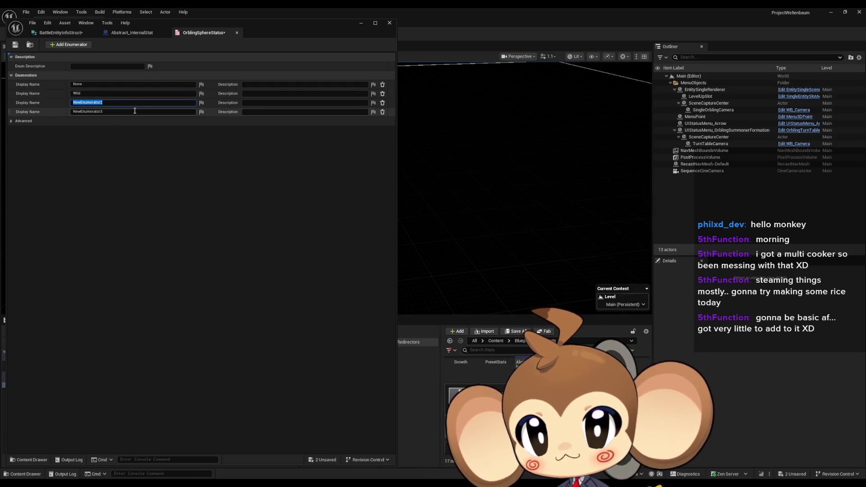
text(Trusting)
key(Return)
click(135, 111)
text(KO)
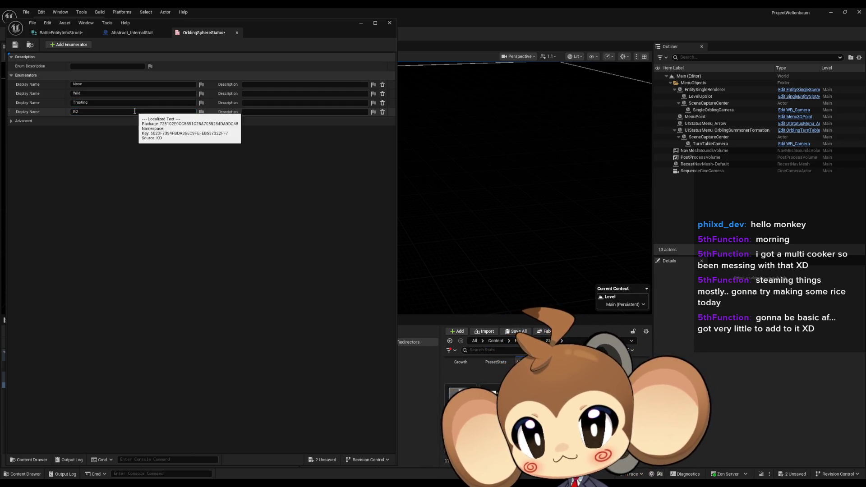
key(Return)
click(20, 44)
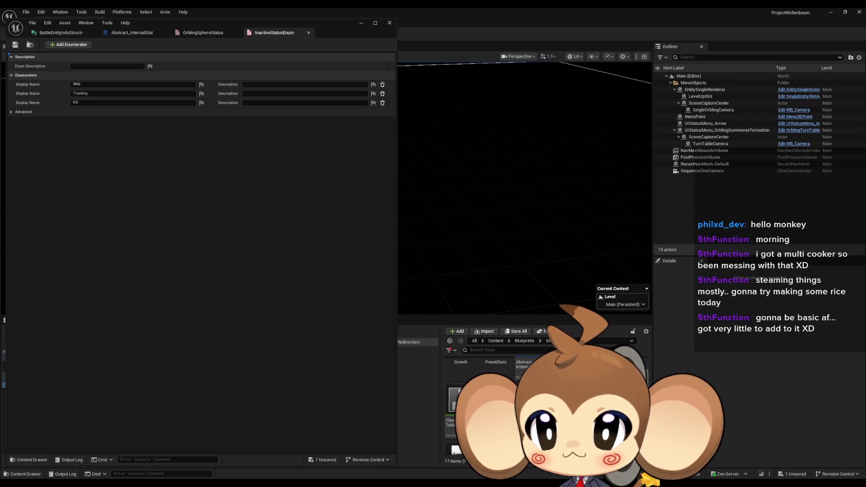
- View InactiveStatusEnum's references in the Reference Viewer, then return to BattleEntityInfoStruct
right_click(568, 374)
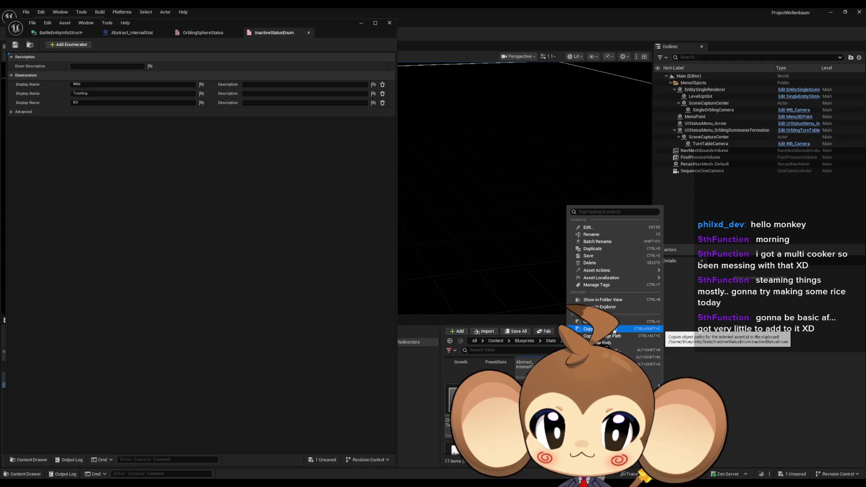
click(604, 350)
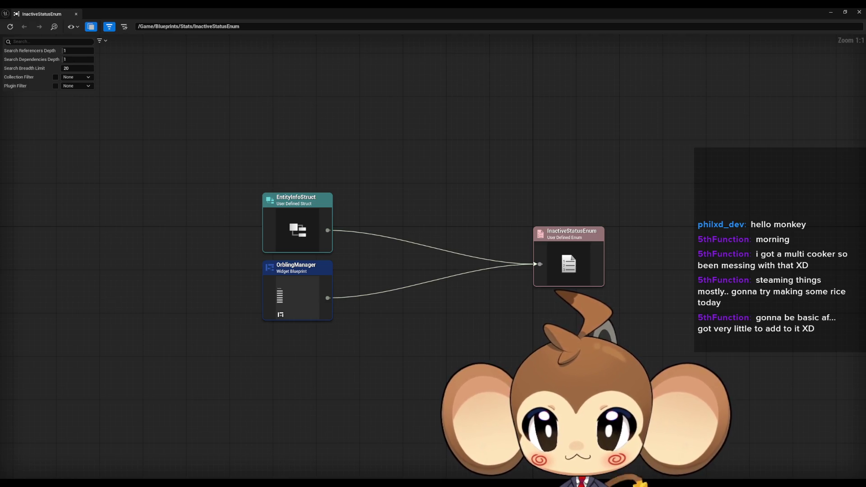
key(alt+F4)
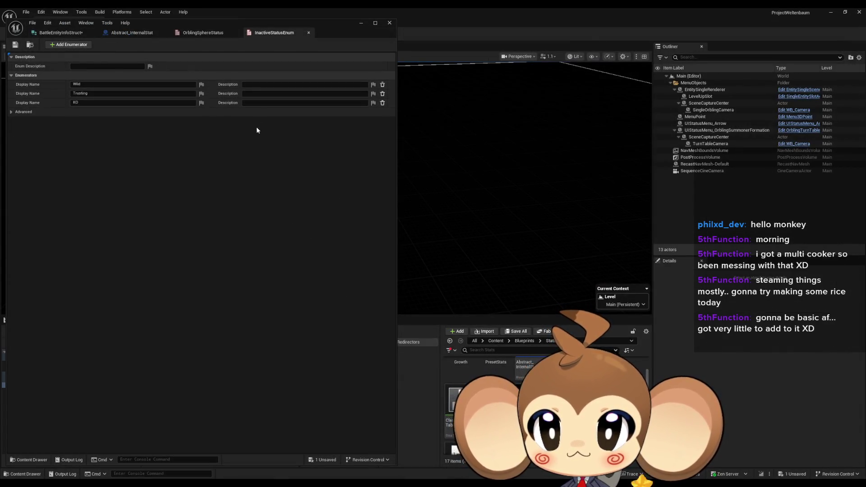
click(203, 32)
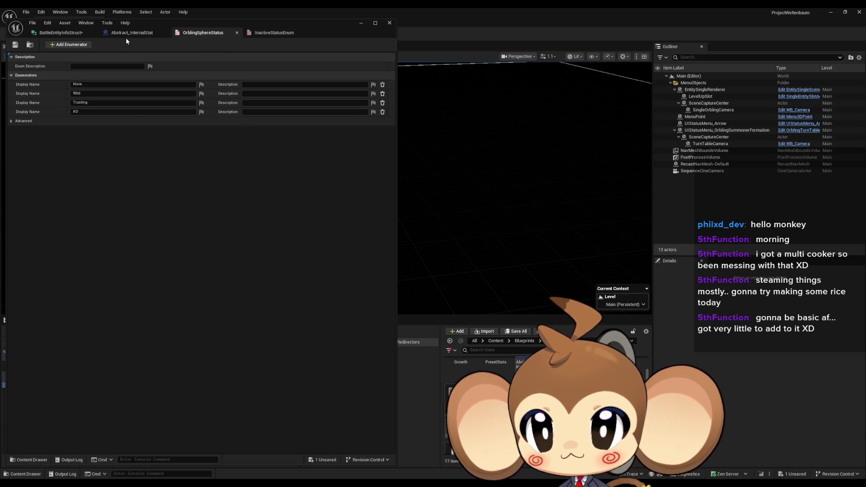
click(128, 33)
click(61, 32)
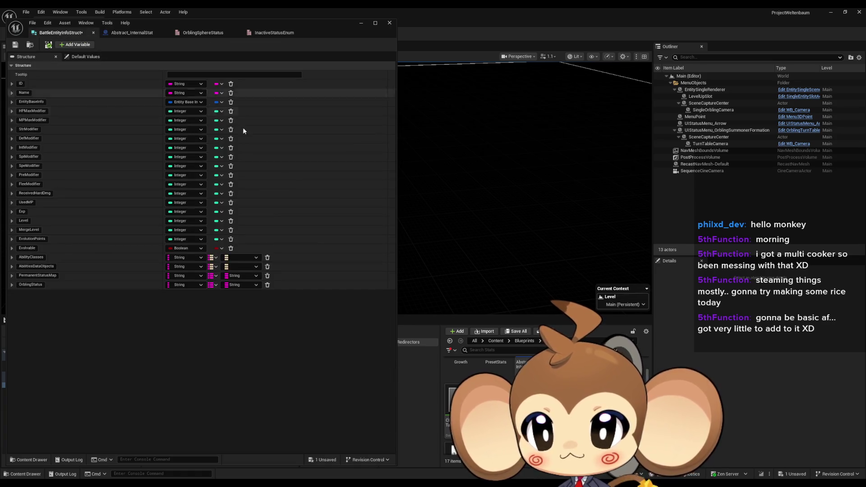
- Rename the OrblingStatus member to OrblingSphereStatus
click(411, 459)
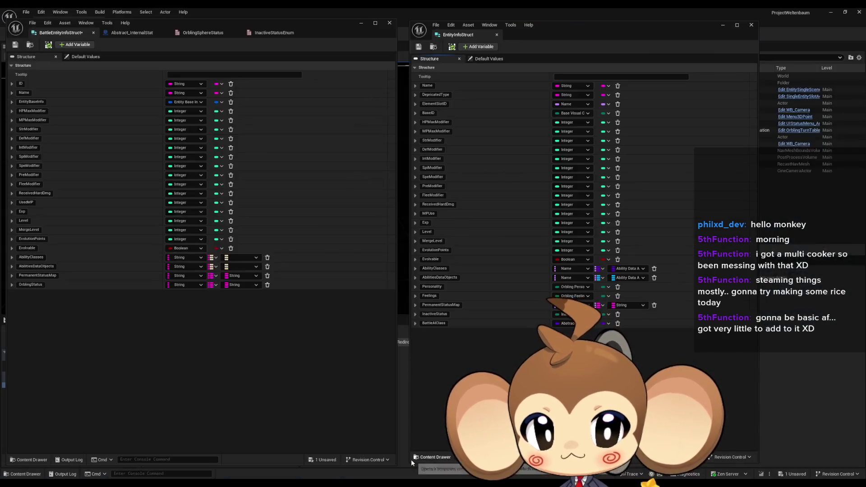
click(33, 284)
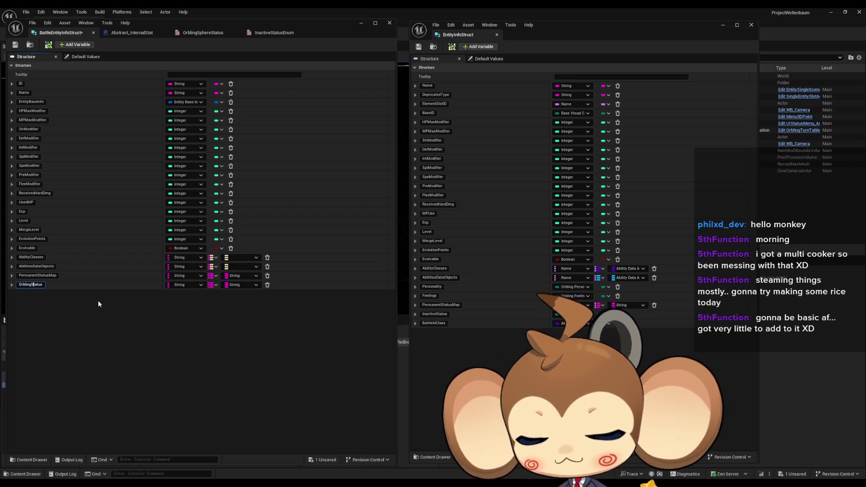
text(phere)
key(Return)
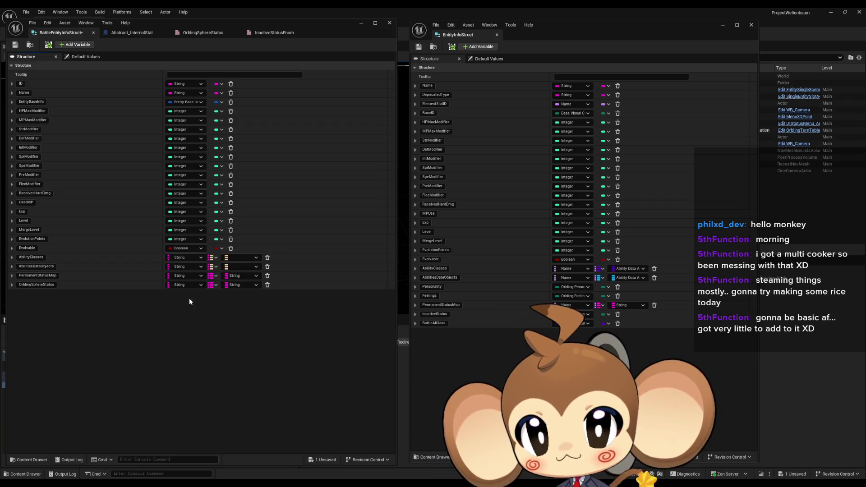
- Make OrblingSphereStatus a single Orbling Sphere Status enum value and add another member
click(207, 285)
click(204, 299)
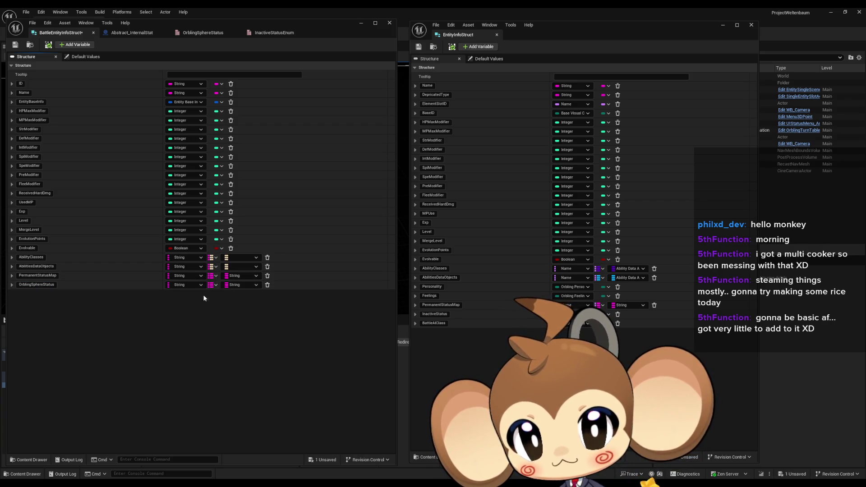
click(187, 285)
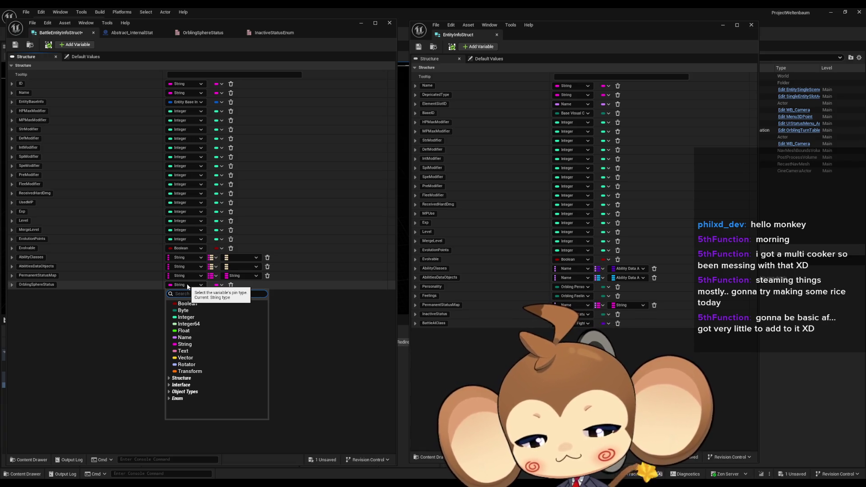
text(sphere sta)
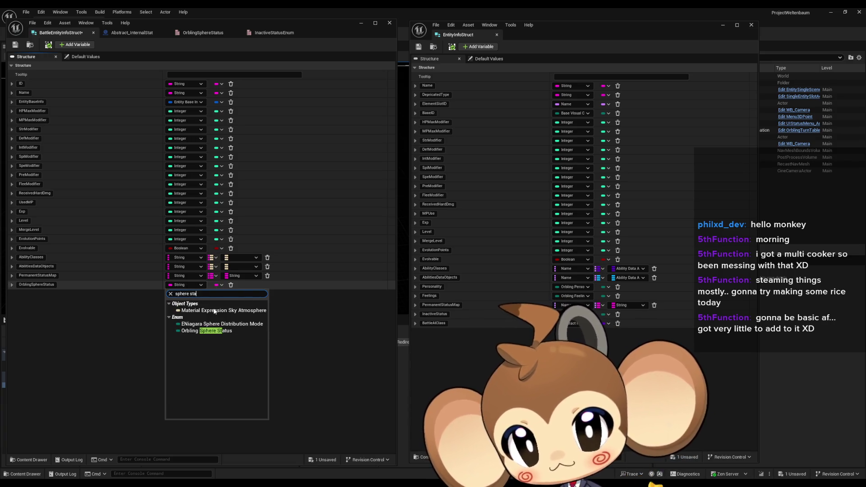
click(216, 331)
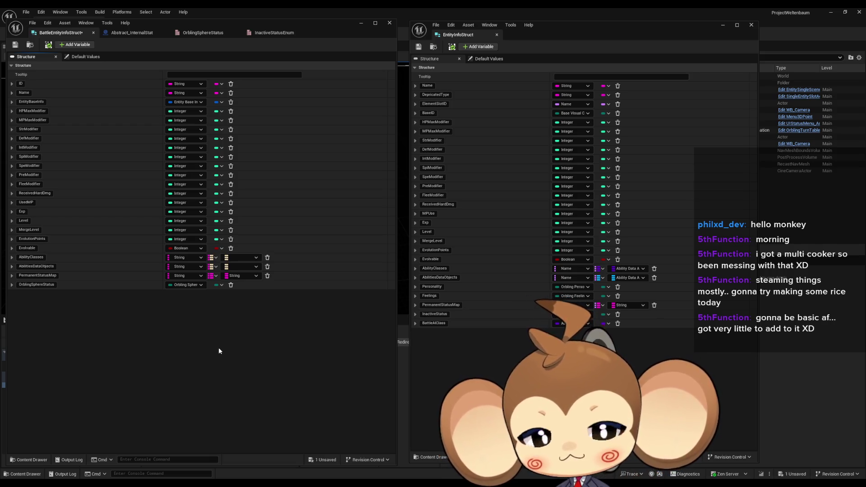
click(80, 46)
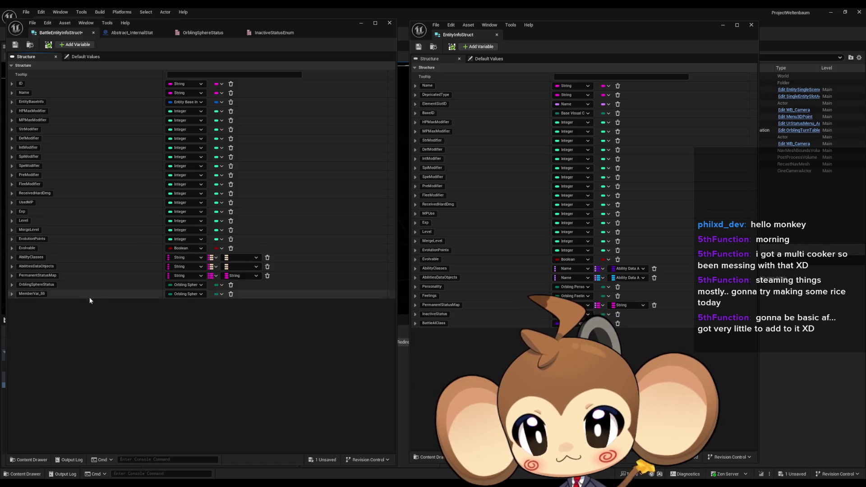
- Set the new member's type to String and name it BattleAIClass
click(194, 296)
click(187, 354)
double_click(33, 294)
text(Batt)
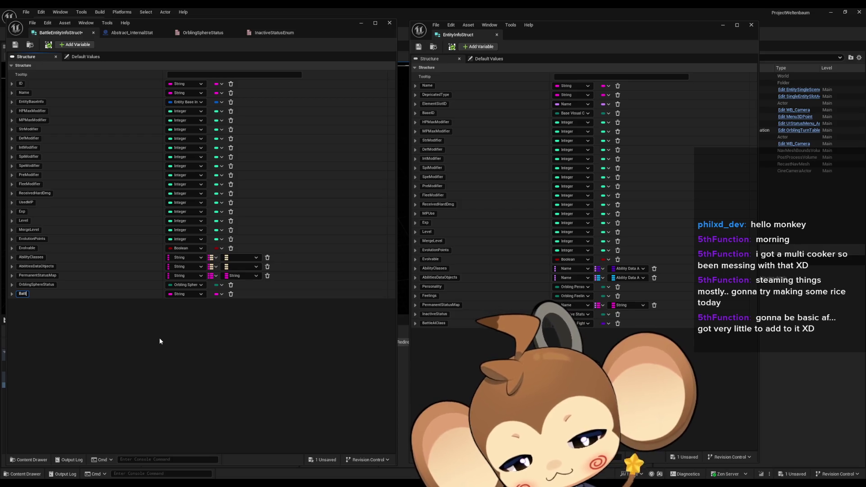
text(leAIClass)
key(Return)
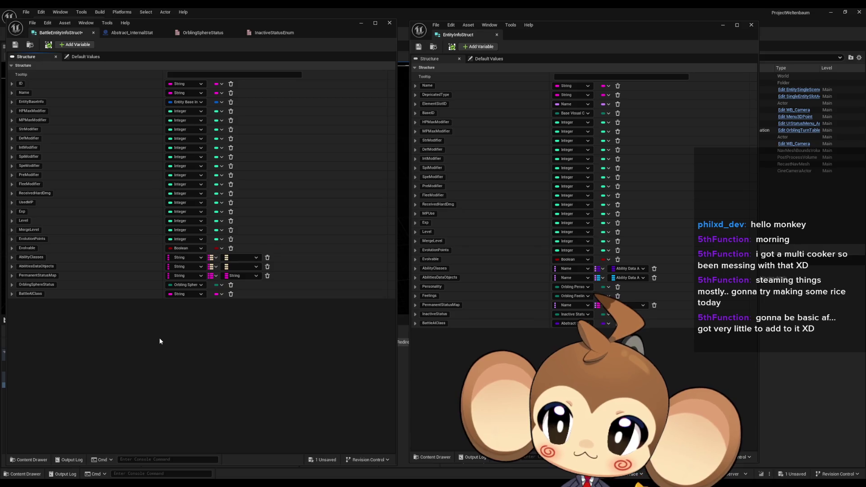
- Add a SlotName member, move it right below Name, and save BattleEntityInfoStruct
click(69, 46)
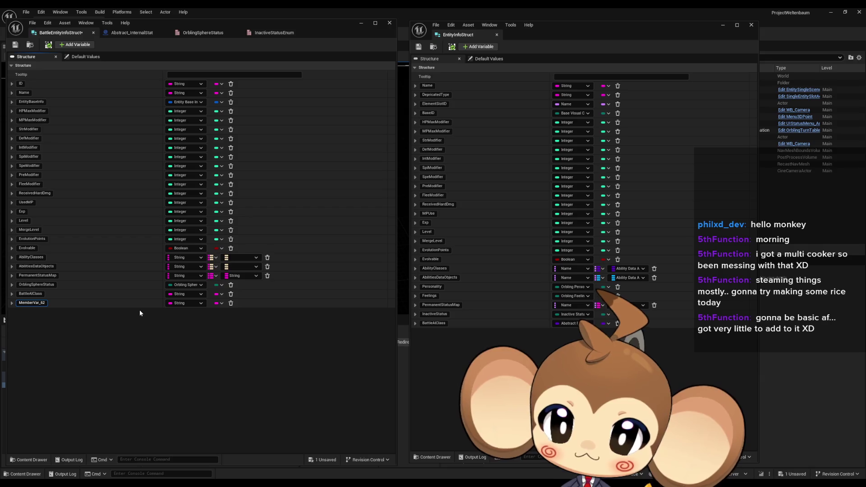
text(SlotName)
key(Return)
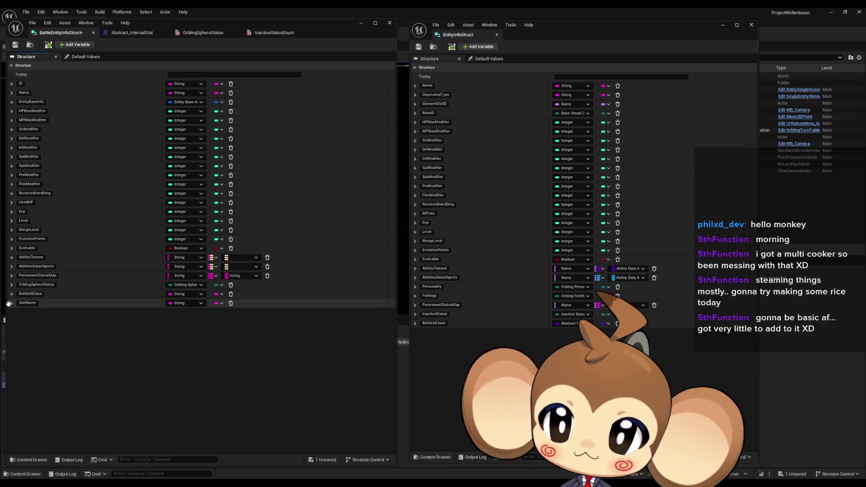
drag(9, 304, 16, 99)
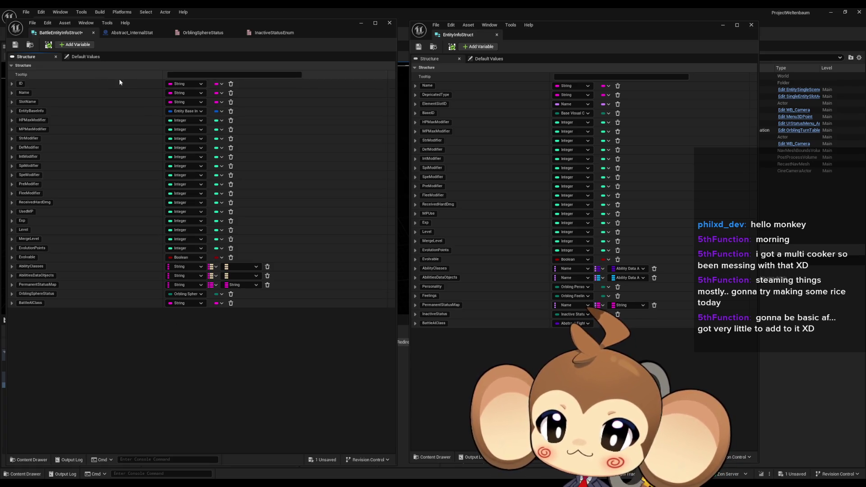
click(15, 45)
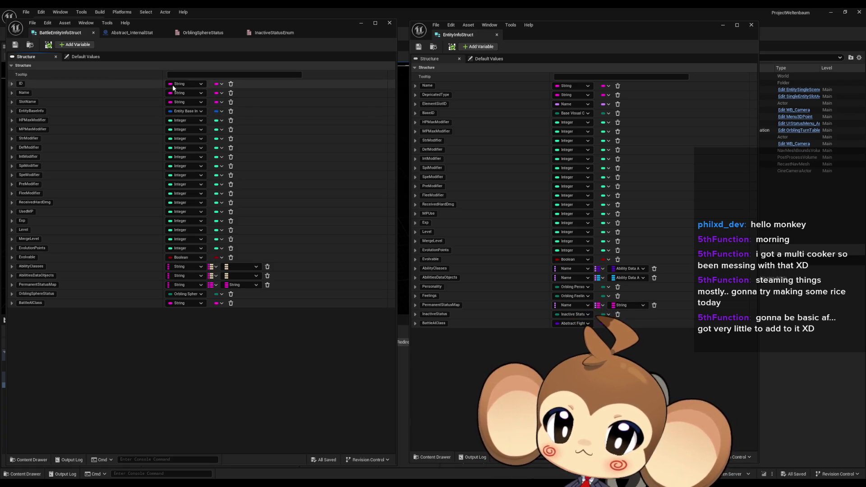
- Open the EntityBaseInfo structure from the Content Browser
click(363, 23)
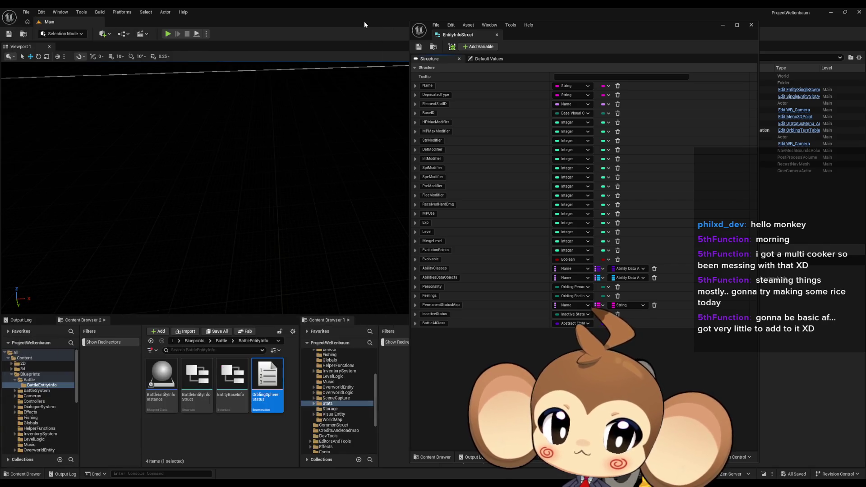
click(238, 382)
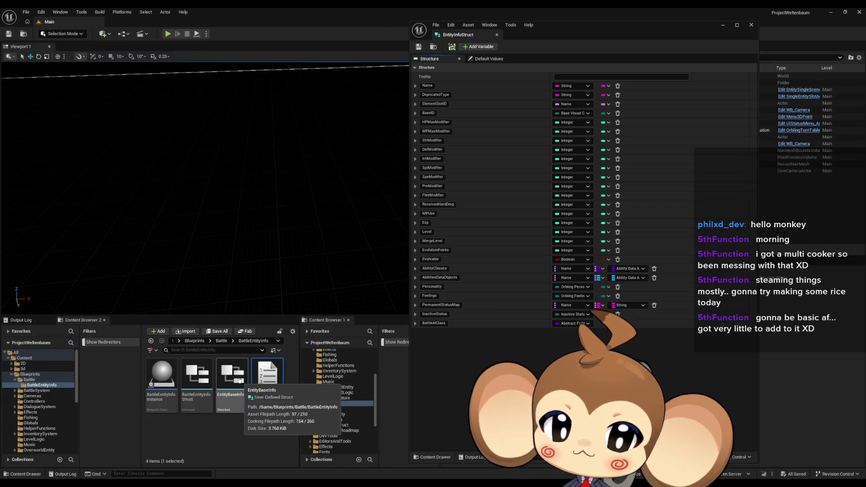
double_click(239, 382)
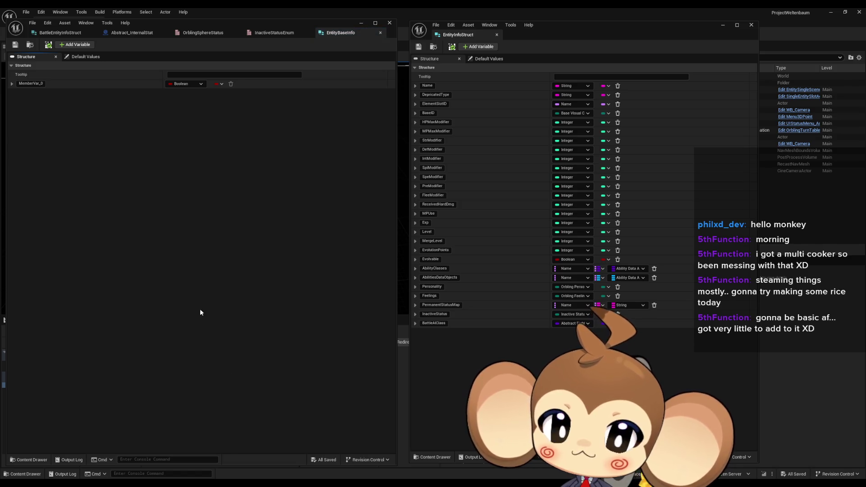